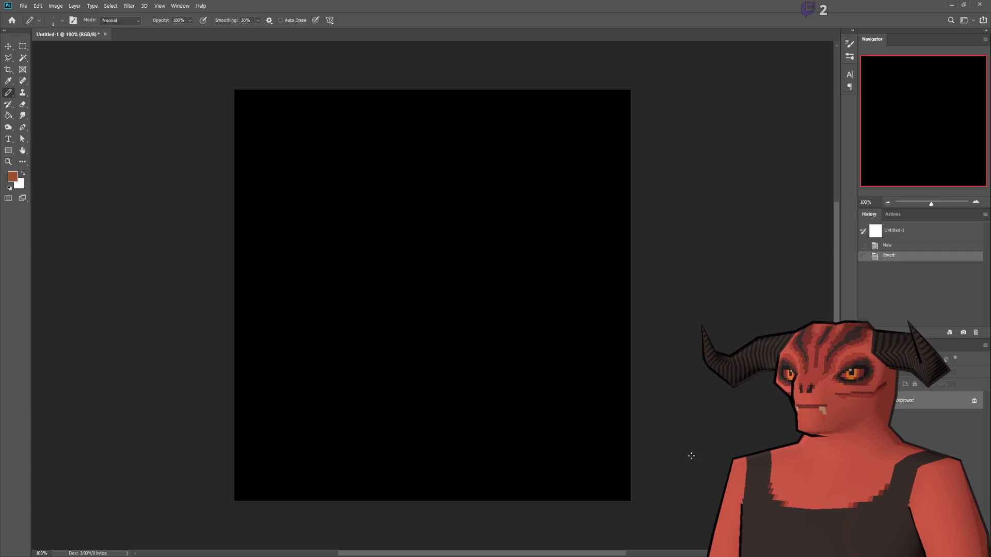
- Add a new layer, make white the foreground colour, and switch to the Brush, undoing a test stroke
{"action": "key", "text": "ctrl+shift+alt+n"}
{"action": "key", "text": "x"}
{"action": "key", "text": "shift+b"}
{"action": "mouse_move", "coordinate": [328, 200]}
{"action": "left_mouse_down"}
{"action": "mouse_move", "coordinate": [490, 309]}
{"action": "mouse_move", "coordinate": [445, 380]}
{"action": "left_mouse_up"}
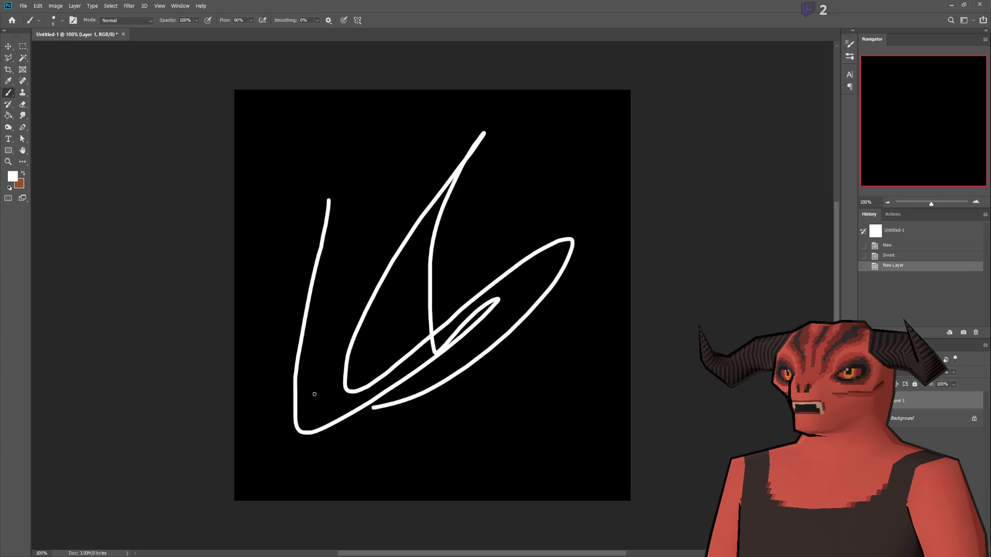
{"action": "key", "text": "ctrl+z"}
{"action": "scroll", "coordinate": [480, 433], "scroll_direction": "up", "scroll_amount": 2}
{"action": "scroll", "coordinate": [396, 332], "scroll_direction": "down", "scroll_amount": 1}
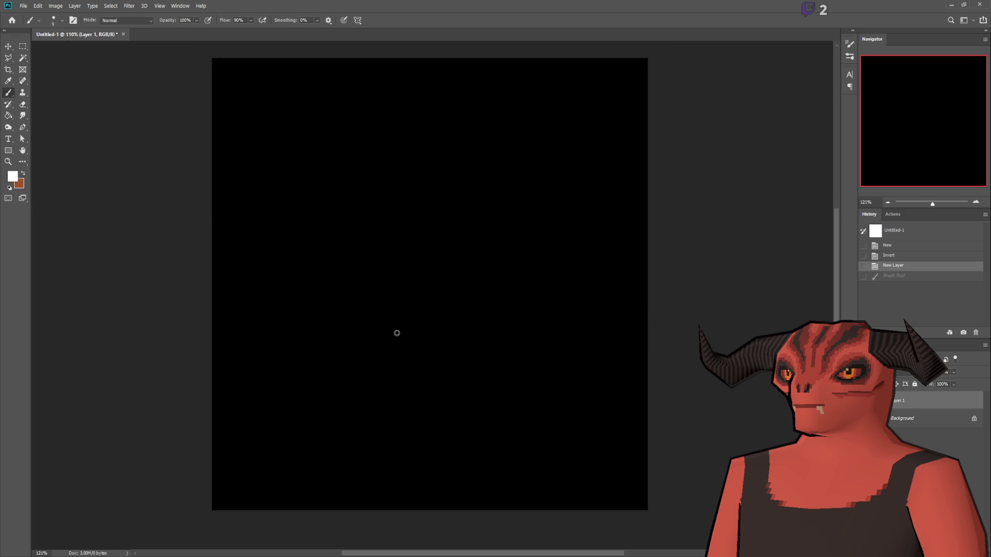
{"action": "scroll", "coordinate": [397, 333], "scroll_direction": "up", "scroll_amount": 2}
{"action": "scroll", "coordinate": [396, 333], "scroll_direction": "up", "scroll_amount": 5}
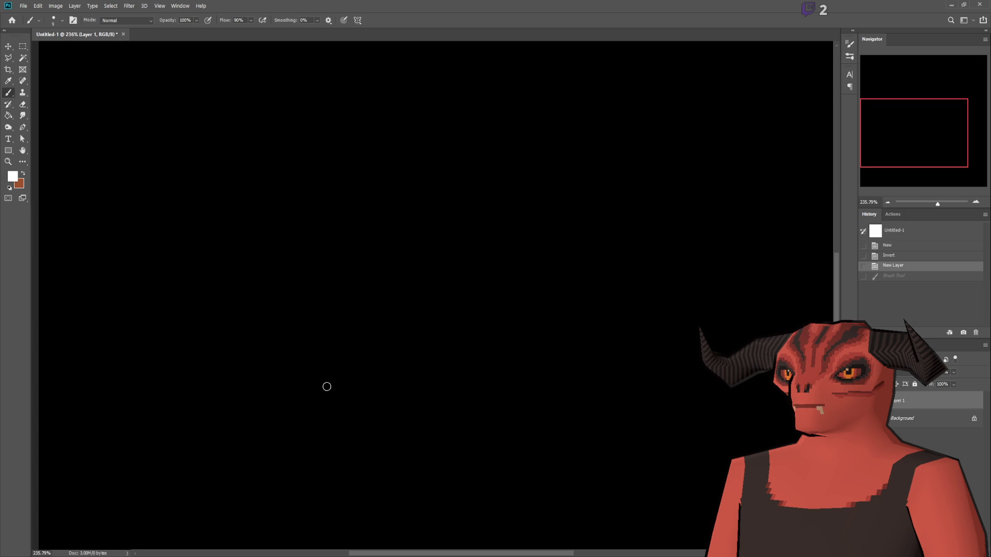
{"action": "scroll", "coordinate": [325, 387], "scroll_direction": "down", "scroll_amount": 6}
{"action": "scroll", "coordinate": [398, 314], "scroll_direction": "up", "scroll_amount": 2}
- Brush a white square outline, then marquee-select the stray overhang past its top-left corner
{"action": "left_click_drag", "start_coordinate": [376, 217], "coordinate": [376, 350]}
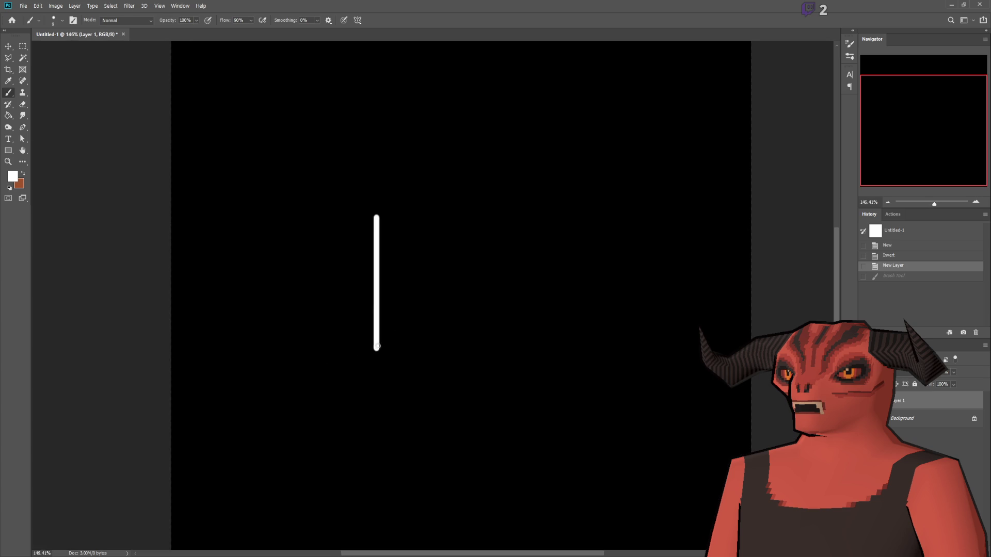
{"action": "left_click", "coordinate": [557, 349], "text": "shift"}
{"action": "left_click_drag", "start_coordinate": [556, 350], "coordinate": [556, 178]}
{"action": "left_click", "coordinate": [337, 178], "text": "shift"}
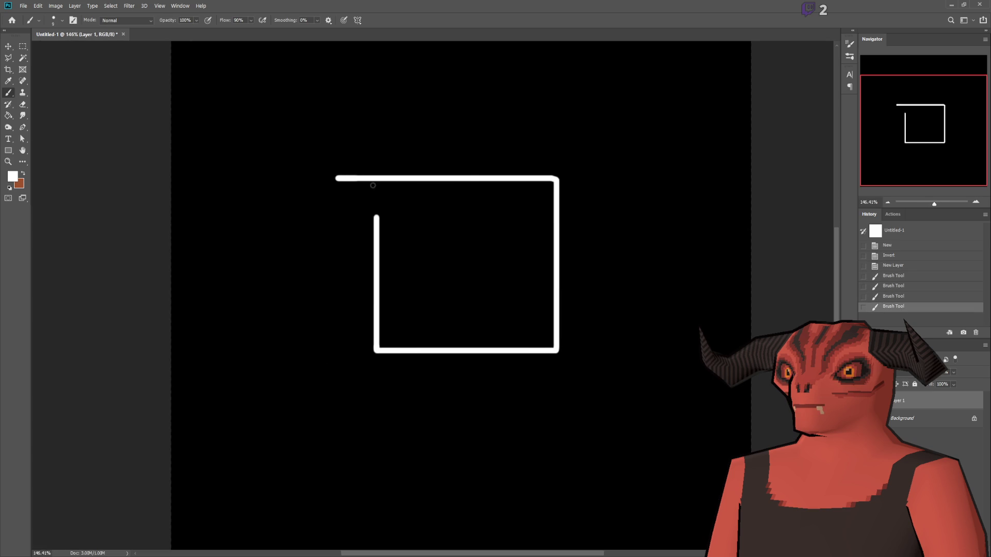
{"action": "left_click_drag", "start_coordinate": [376, 179], "coordinate": [375, 247]}
{"action": "scroll", "coordinate": [367, 155], "scroll_direction": "up", "scroll_amount": 2}
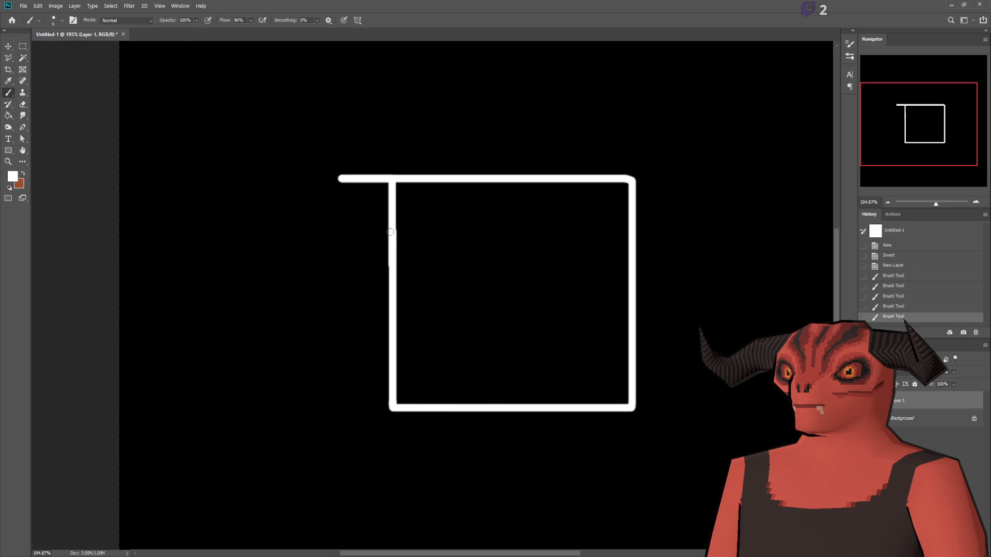
{"action": "scroll", "coordinate": [577, 239], "scroll_direction": "up", "scroll_amount": 3}
{"action": "scroll", "coordinate": [124, 255], "scroll_direction": "down", "scroll_amount": 3}
{"action": "scroll", "coordinate": [419, 289], "scroll_direction": "up", "scroll_amount": 3}
{"action": "scroll", "coordinate": [736, 294], "scroll_direction": "down", "scroll_amount": 2}
{"action": "scroll", "coordinate": [457, 248], "scroll_direction": "up", "scroll_amount": 1}
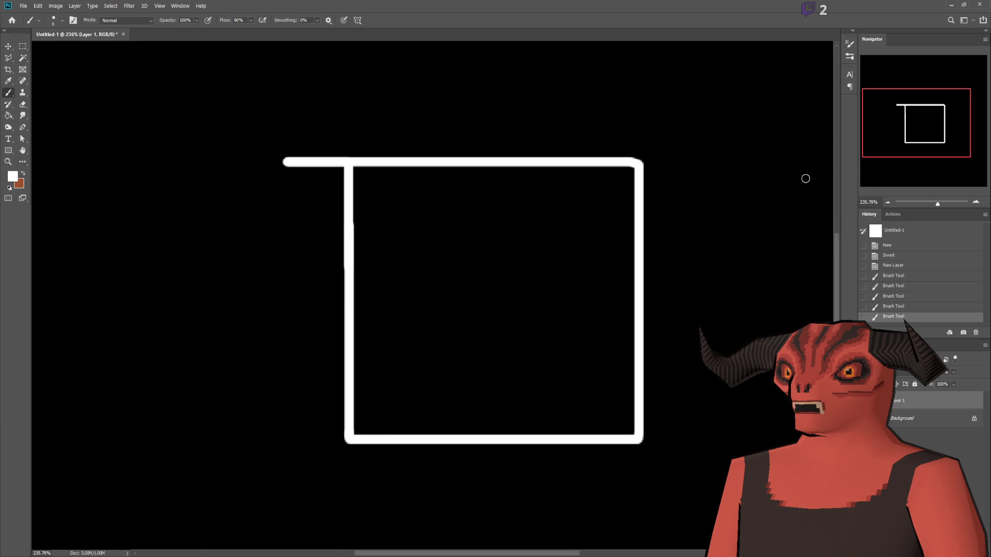
{"action": "scroll", "coordinate": [252, 181], "scroll_direction": "up", "scroll_amount": 1}
{"action": "left_click", "coordinate": [23, 46]}
{"action": "mouse_move", "coordinate": [227, 138]}
{"action": "left_mouse_down"}
{"action": "mouse_move", "coordinate": [395, 336]}
{"action": "mouse_move", "coordinate": [344, 308]}
{"action": "left_mouse_up"}
- Delete the selected overhang, deselect, and return to the Brush tool
{"action": "key", "text": "Delete"}
{"action": "key", "text": "ctrl+d"}
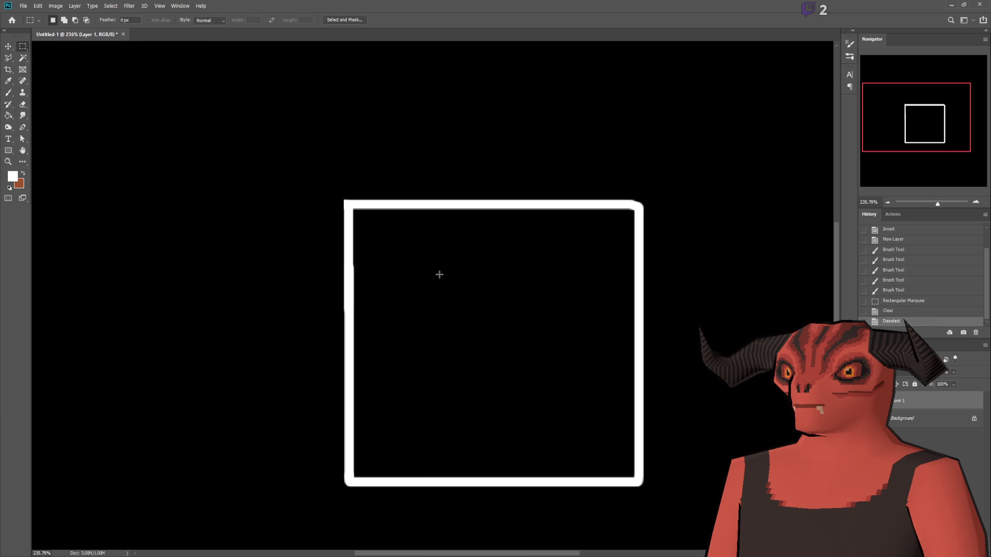
{"action": "scroll", "coordinate": [516, 281], "scroll_direction": "down", "scroll_amount": 2}
{"action": "scroll", "coordinate": [522, 287], "scroll_direction": "up", "scroll_amount": 3}
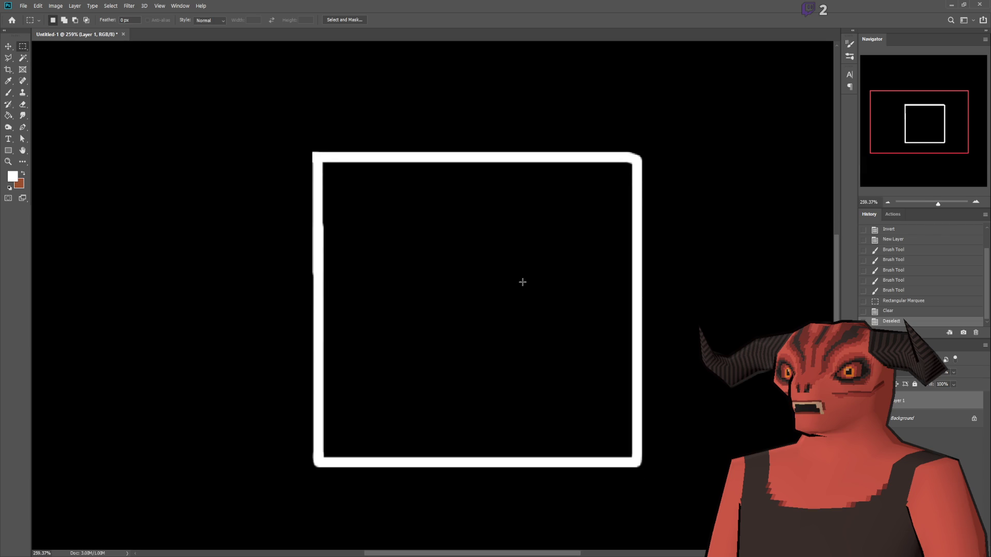
{"action": "left_click", "coordinate": [7, 94]}
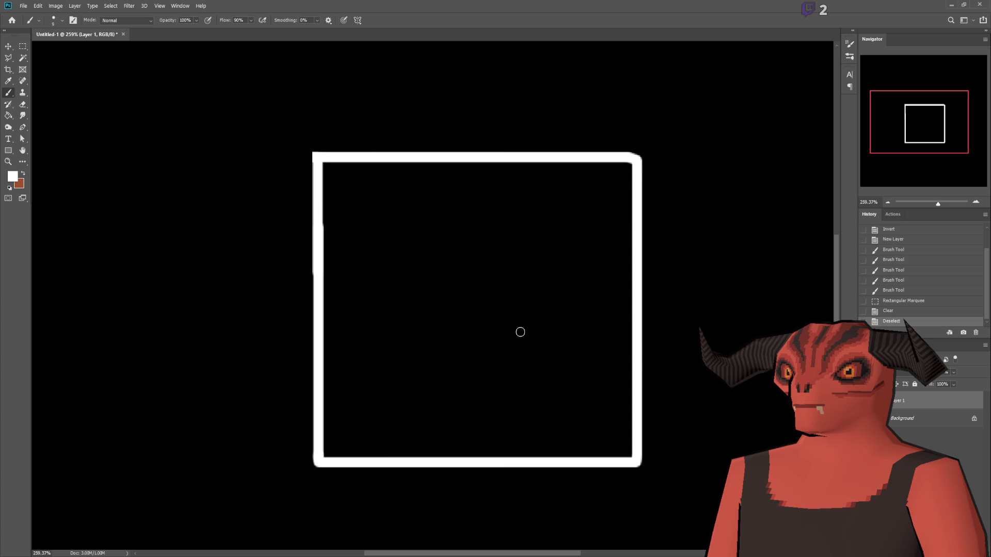
{"action": "scroll", "coordinate": [250, 246], "scroll_direction": "up", "scroll_amount": 5}
- Type the one-line title '* Blank Canvas for players' above the square and commit it
{"action": "left_click", "coordinate": [8, 139]}
{"action": "left_click", "coordinate": [198, 125]}
{"action": "type", "text": "Bl"}
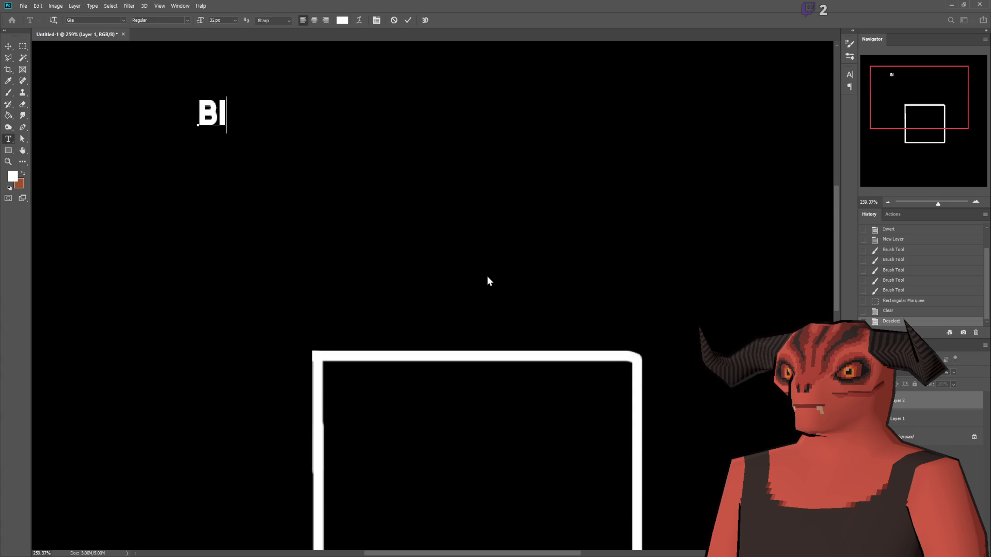
{"action": "type", "text": "ank Canvas for players"}
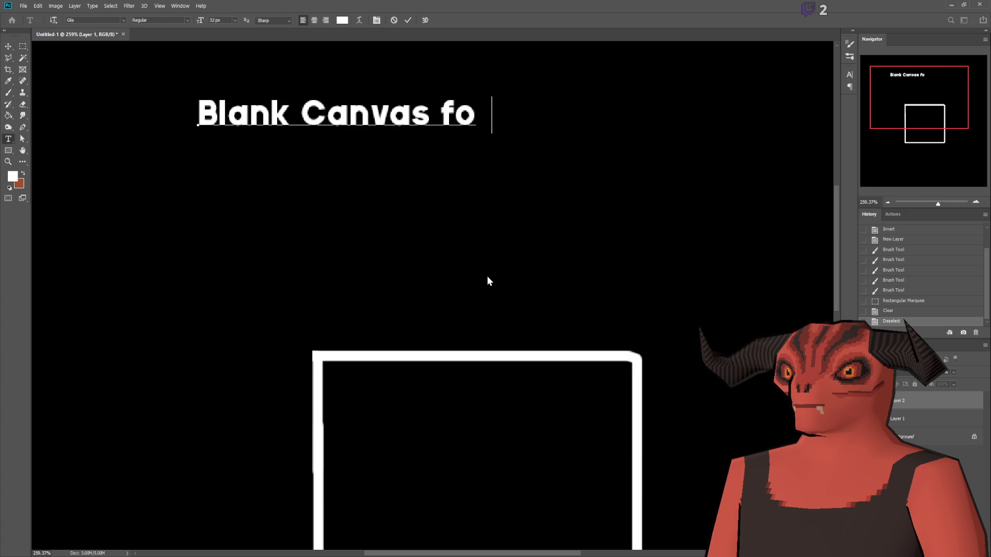
{"action": "key", "text": "Left"}
{"action": "key", "text": "Return"}
{"action": "key", "text": "Up"}
{"action": "type", "text": "*"}
{"action": "key", "text": "Delete"}
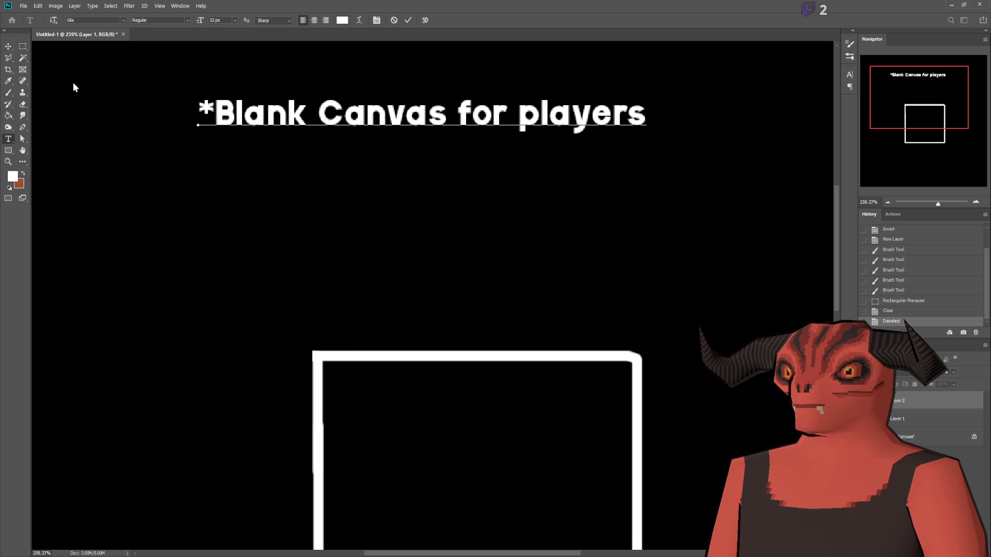
{"action": "left_click", "coordinate": [22, 46]}
{"action": "scroll", "coordinate": [150, 162], "scroll_direction": "up", "scroll_amount": 1}
{"action": "scroll", "coordinate": [153, 166], "scroll_direction": "down", "scroll_amount": 2}
{"action": "scroll", "coordinate": [62, 146], "scroll_direction": "up", "scroll_amount": 4}
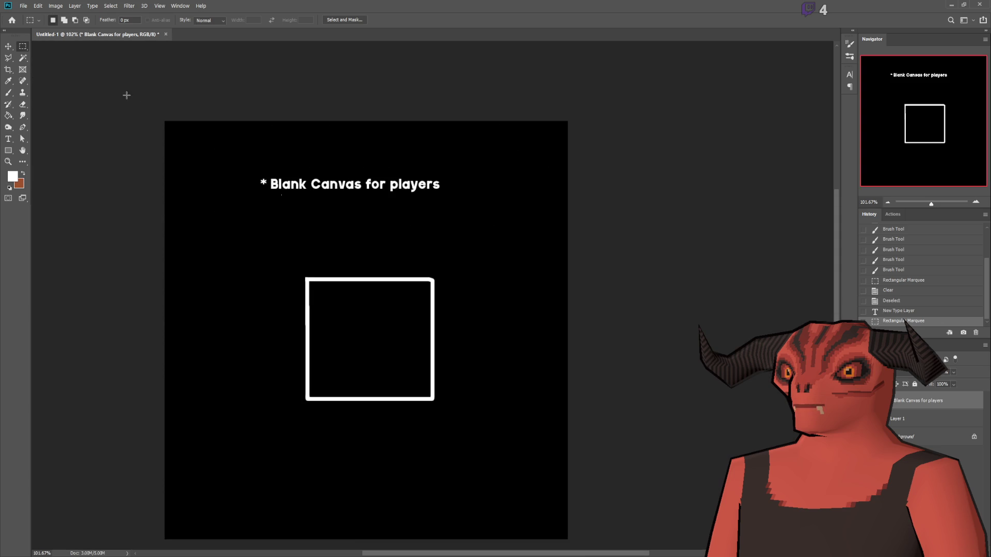
{"action": "left_click", "coordinate": [9, 93]}
- Add a new layer for the grid, clear the selection, and brush the box's left edge
{"action": "scroll", "coordinate": [385, 440], "scroll_direction": "down", "scroll_amount": 3}
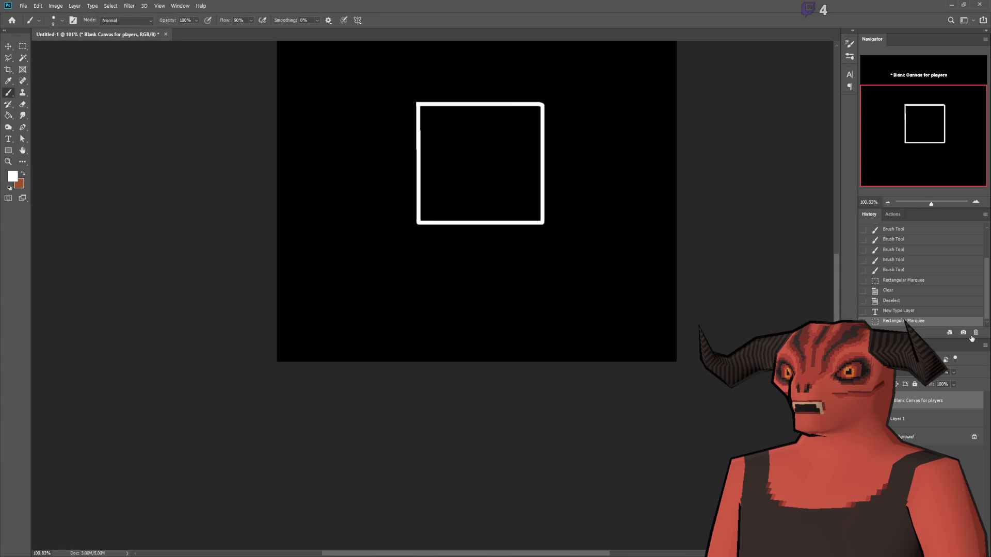
{"action": "key", "text": "ctrl+shift+alt+n"}
{"action": "scroll", "coordinate": [363, 192], "scroll_direction": "up", "scroll_amount": 2}
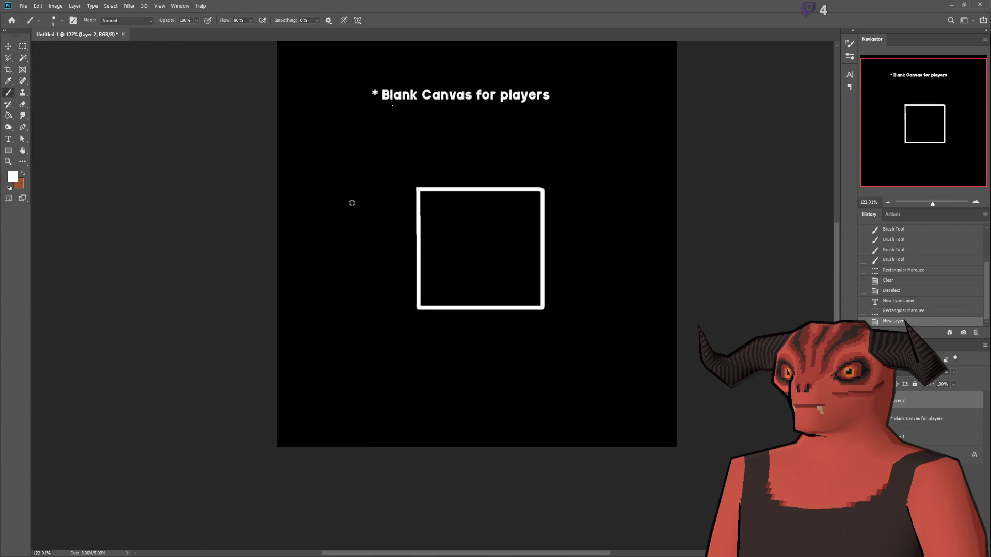
{"action": "scroll", "coordinate": [191, 194], "scroll_direction": "up", "scroll_amount": 5}
{"action": "left_click", "coordinate": [177, 294]}
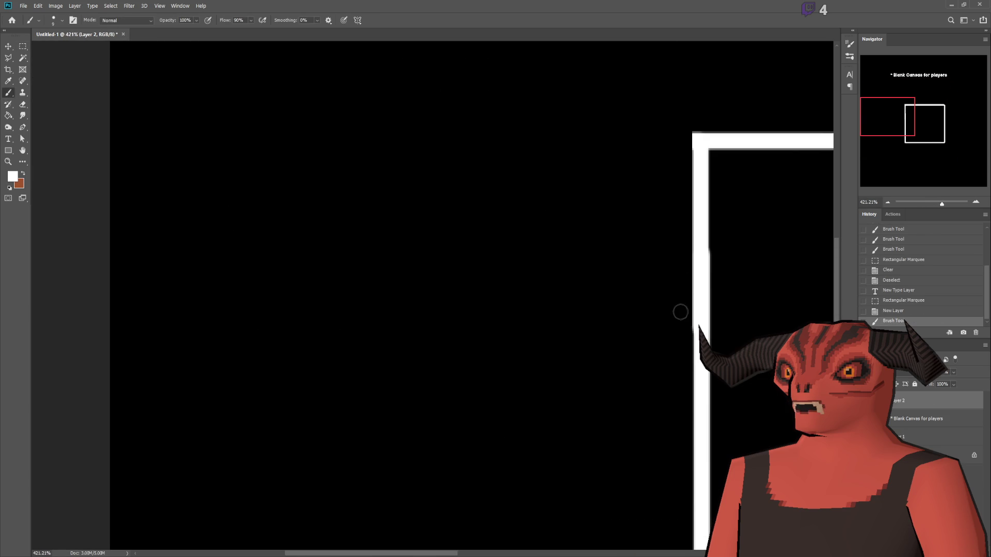
{"action": "scroll", "coordinate": [82, 113], "scroll_direction": "up", "scroll_amount": 5}
{"action": "left_click", "coordinate": [242, 354]}
{"action": "key", "text": "ctrl+d"}
{"action": "left_click_drag", "start_coordinate": [252, 103], "coordinate": [251, 346]}
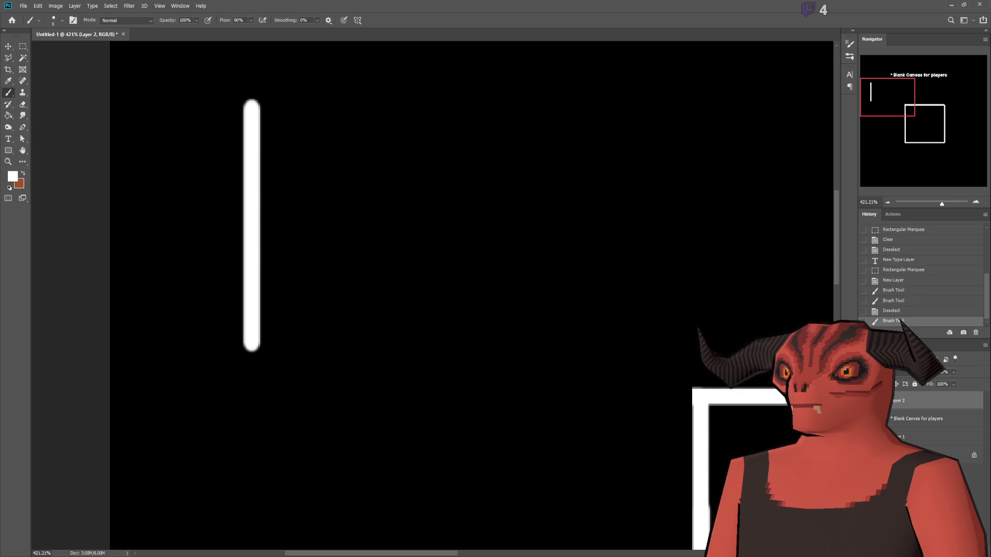
{"action": "key", "text": "ctrl+z"}
{"action": "scroll", "coordinate": [226, 233], "scroll_direction": "up", "scroll_amount": 2}
{"action": "mouse_move", "coordinate": [216, 196]}
{"action": "left_mouse_down"}
{"action": "mouse_move", "coordinate": [210, 364]}
{"action": "mouse_move", "coordinate": [514, 367]}
{"action": "mouse_move", "coordinate": [518, 93]}
{"action": "mouse_move", "coordinate": [253, 92]}
{"action": "mouse_move", "coordinate": [211, 103]}
{"action": "mouse_move", "coordinate": [212, 235]}
{"action": "left_mouse_up"}
- Brush two horizontal and two vertical dividers to complete the 3x3 grid box
{"action": "left_click_drag", "start_coordinate": [220, 194], "coordinate": [510, 194]}
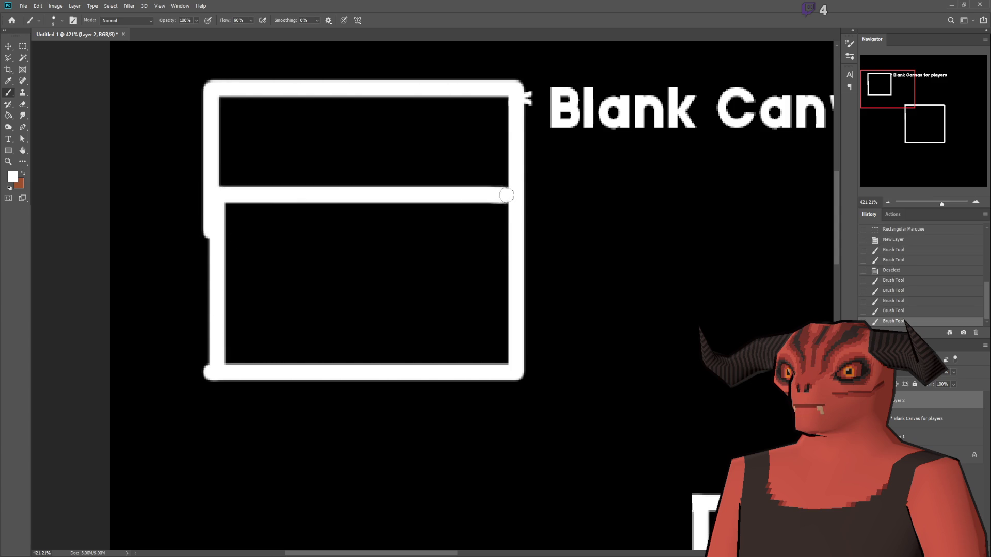
{"action": "left_click_drag", "start_coordinate": [305, 93], "coordinate": [299, 369]}
{"action": "left_click_drag", "start_coordinate": [411, 366], "coordinate": [408, 77]}
{"action": "left_click_drag", "start_coordinate": [211, 295], "coordinate": [515, 294]}
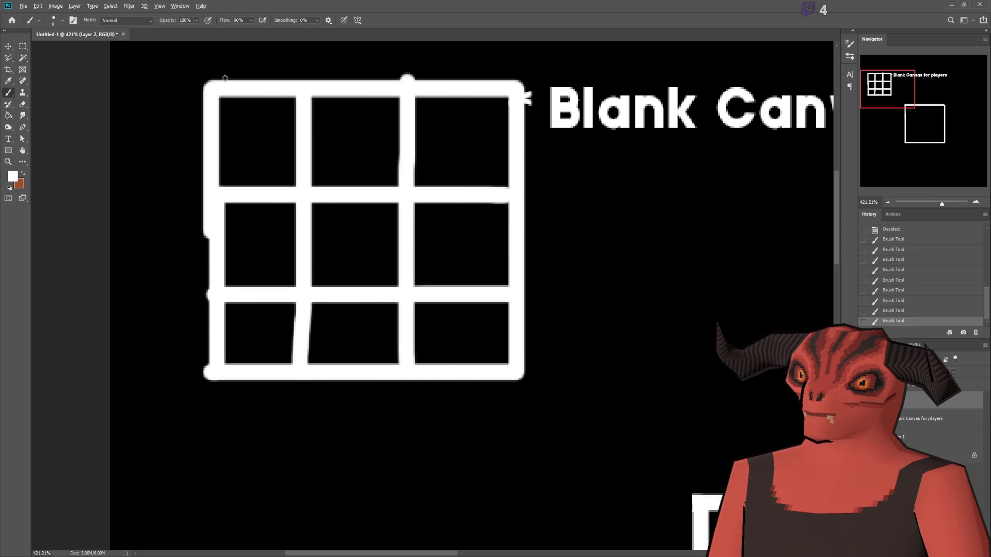
{"action": "scroll", "coordinate": [202, 214], "scroll_direction": "up", "scroll_amount": 6}
{"action": "scroll", "coordinate": [296, 196], "scroll_direction": "down", "scroll_amount": 2}
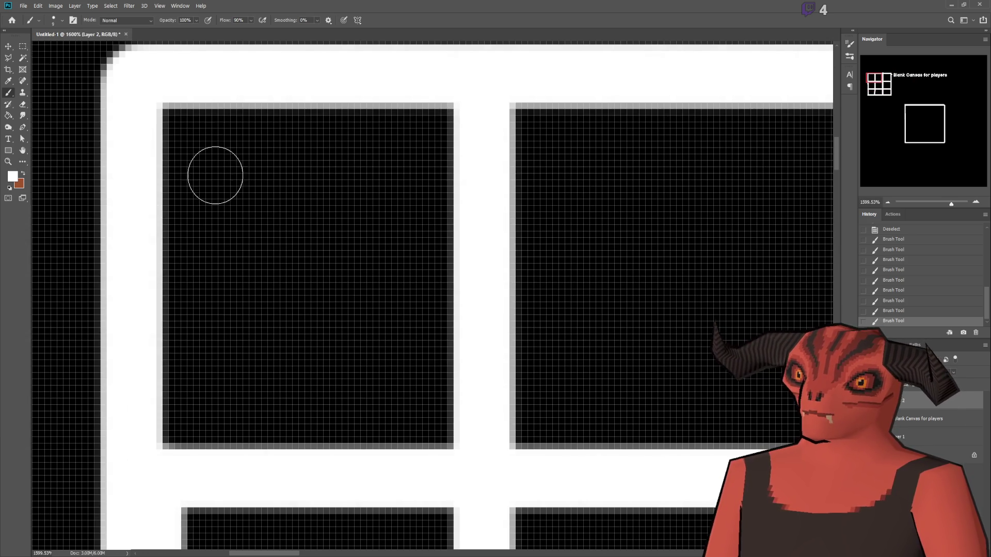
{"action": "scroll", "coordinate": [341, 235], "scroll_direction": "down", "scroll_amount": 3}
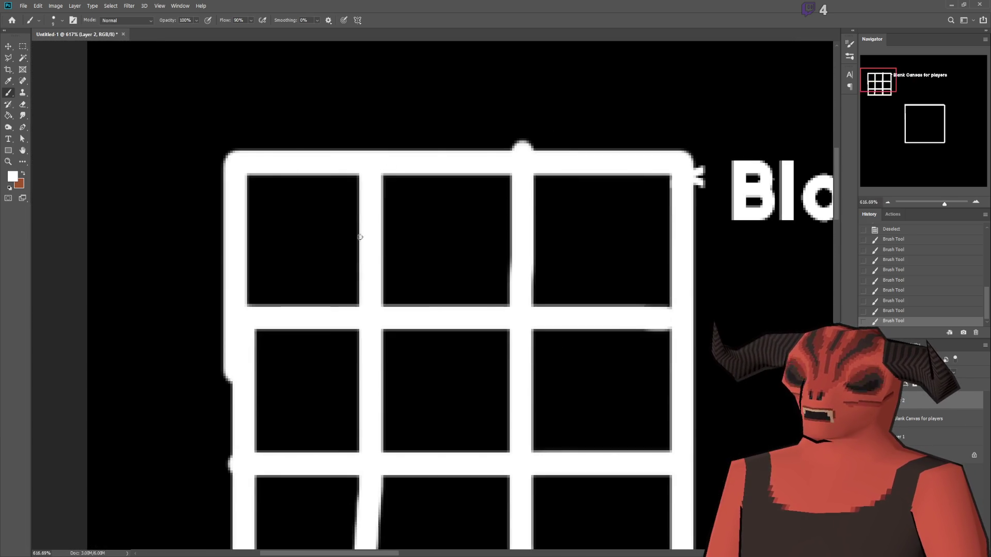
{"action": "scroll", "coordinate": [44, 104], "scroll_direction": "up", "scroll_amount": 1}
{"action": "key", "text": "shift+b"}
{"action": "mouse_move", "coordinate": [282, 269]}
{"action": "left_mouse_down"}
{"action": "mouse_move", "coordinate": [355, 122]}
{"action": "mouse_move", "coordinate": [416, 278]}
{"action": "mouse_move", "coordinate": [588, 181]}
{"action": "mouse_move", "coordinate": [606, 249]}
{"action": "left_mouse_up"}
{"action": "left_click_drag", "start_coordinate": [434, 221], "coordinate": [514, 218]}
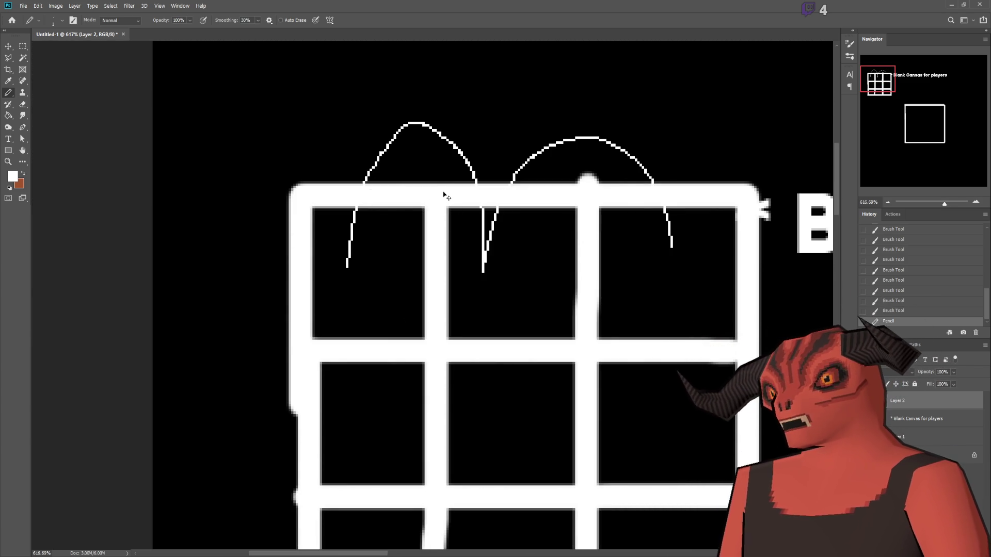
{"action": "key", "text": "ctrl+z"}
{"action": "mouse_move", "coordinate": [332, 85]}
{"action": "left_mouse_down"}
{"action": "mouse_move", "coordinate": [341, 137]}
{"action": "mouse_move", "coordinate": [390, 103]}
{"action": "left_mouse_up"}
{"action": "left_click_drag", "start_coordinate": [409, 81], "coordinate": [418, 123]}
{"action": "mouse_move", "coordinate": [414, 84]}
{"action": "left_mouse_down"}
{"action": "mouse_move", "coordinate": [417, 103]}
{"action": "mouse_move", "coordinate": [472, 134]}
{"action": "left_mouse_up"}
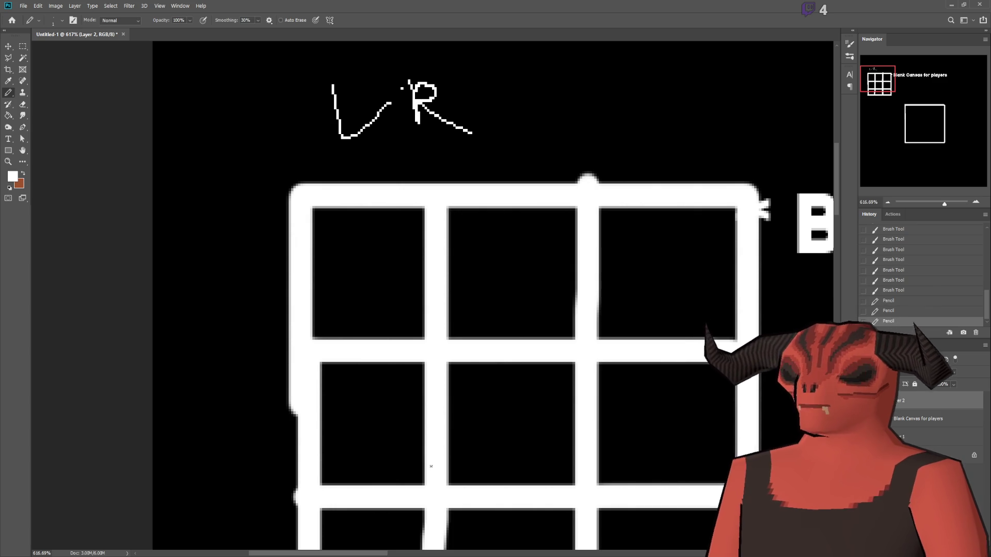
{"action": "key", "text": "ctrl+z"}
{"action": "key", "text": "ctrl+z"}
{"action": "key", "text": "ctrl+z"}
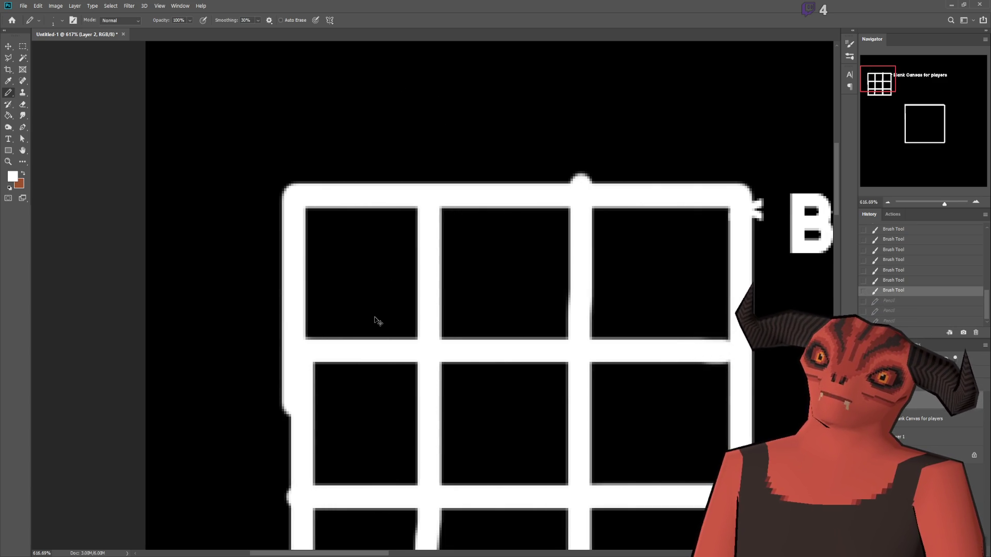
{"action": "scroll", "coordinate": [376, 316], "scroll_direction": "up", "scroll_amount": 3}
{"action": "scroll", "coordinate": [362, 263], "scroll_direction": "up", "scroll_amount": 2}
- Pencil the double-headed vertical and horizontal arrows in the grid's top-left cell
{"action": "mouse_move", "coordinate": [251, 379]}
{"action": "left_mouse_down"}
{"action": "mouse_move", "coordinate": [513, 380]}
{"action": "mouse_move", "coordinate": [497, 362]}
{"action": "mouse_move", "coordinate": [511, 391]}
{"action": "mouse_move", "coordinate": [474, 407]}
{"action": "mouse_move", "coordinate": [252, 363]}
{"action": "mouse_move", "coordinate": [282, 411]}
{"action": "left_mouse_up"}
{"action": "scroll", "coordinate": [288, 237], "scroll_direction": "up", "scroll_amount": 1}
{"action": "mouse_move", "coordinate": [263, 350]}
{"action": "left_mouse_down"}
{"action": "mouse_move", "coordinate": [275, 147]}
{"action": "mouse_move", "coordinate": [247, 160]}
{"action": "mouse_move", "coordinate": [289, 166]}
{"action": "left_mouse_up"}
{"action": "mouse_move", "coordinate": [246, 313]}
{"action": "left_mouse_down"}
{"action": "mouse_move", "coordinate": [263, 350]}
{"action": "mouse_move", "coordinate": [295, 330]}
{"action": "left_mouse_up"}
{"action": "scroll", "coordinate": [493, 239], "scroll_direction": "down", "scroll_amount": 1}
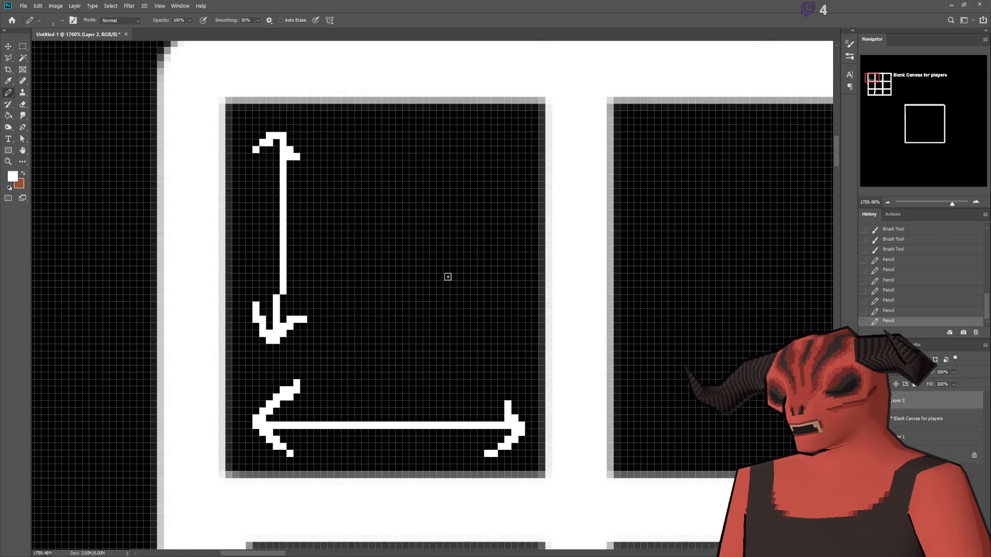
{"action": "scroll", "coordinate": [455, 276], "scroll_direction": "down", "scroll_amount": 10}
- Try freehand, arch, diagonal and curved strokes in the centre cells, undoing the scribbles
{"action": "mouse_move", "coordinate": [459, 262]}
{"action": "left_mouse_down"}
{"action": "mouse_move", "coordinate": [541, 281]}
{"action": "mouse_move", "coordinate": [577, 369]}
{"action": "mouse_move", "coordinate": [537, 330]}
{"action": "mouse_move", "coordinate": [487, 325]}
{"action": "left_mouse_up"}
{"action": "key", "text": "ctrl+z"}
{"action": "mouse_move", "coordinate": [599, 256]}
{"action": "left_mouse_down"}
{"action": "mouse_move", "coordinate": [485, 340]}
{"action": "mouse_move", "coordinate": [505, 356]}
{"action": "mouse_move", "coordinate": [583, 335]}
{"action": "mouse_move", "coordinate": [516, 330]}
{"action": "mouse_move", "coordinate": [568, 325]}
{"action": "left_mouse_up"}
{"action": "scroll", "coordinate": [556, 324], "scroll_direction": "up", "scroll_amount": 2}
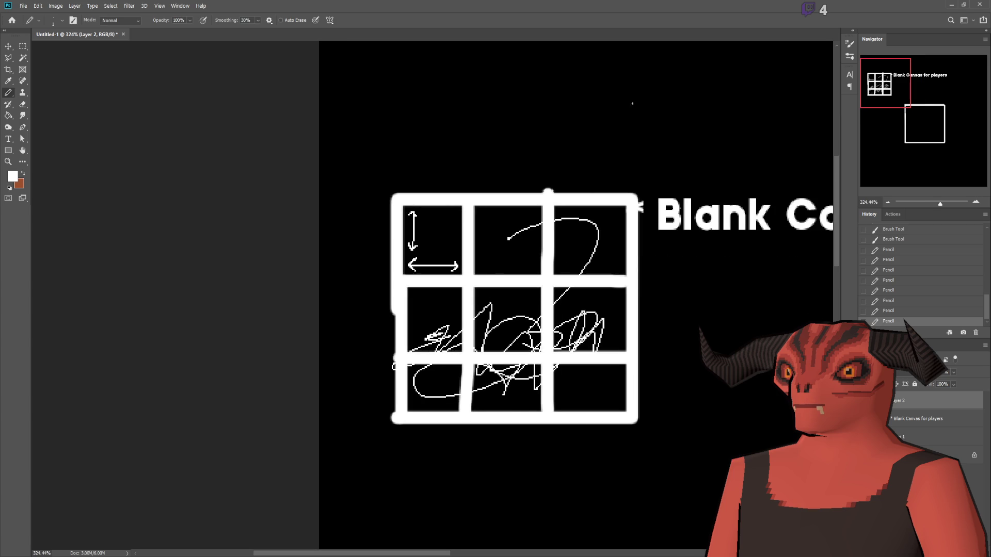
{"action": "scroll", "coordinate": [460, 320], "scroll_direction": "up", "scroll_amount": 5}
{"action": "scroll", "coordinate": [476, 223], "scroll_direction": "down", "scroll_amount": 6}
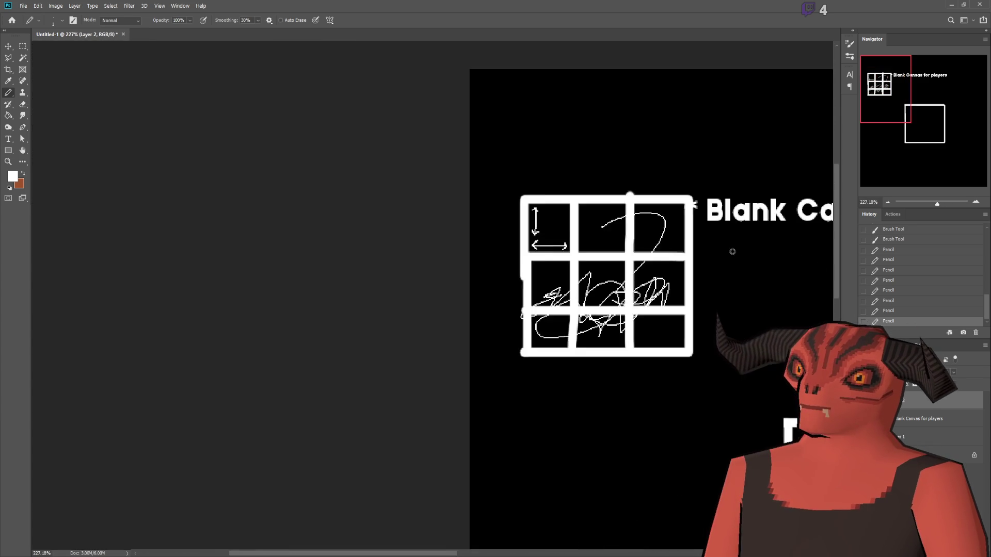
{"action": "scroll", "coordinate": [641, 194], "scroll_direction": "up", "scroll_amount": 2}
{"action": "key", "text": "ctrl+z"}
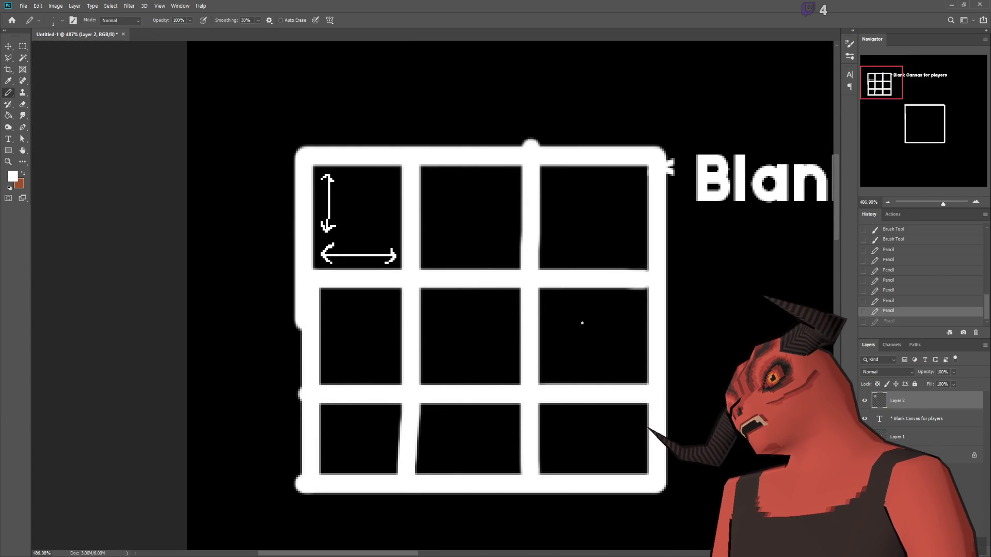
{"action": "mouse_move", "coordinate": [458, 340]}
{"action": "left_mouse_down"}
{"action": "mouse_move", "coordinate": [374, 336]}
{"action": "mouse_move", "coordinate": [361, 347]}
{"action": "left_mouse_up"}
{"action": "left_click_drag", "start_coordinate": [452, 289], "coordinate": [467, 338]}
{"action": "left_click_drag", "start_coordinate": [448, 199], "coordinate": [444, 268]}
- Draw a trial arc in the top-middle cell, then undo it with the arch and diagonal strokes
{"action": "left_click_drag", "start_coordinate": [448, 198], "coordinate": [466, 220]}
{"action": "key", "text": "ctrl+z"}
{"action": "key", "text": "ctrl+z"}
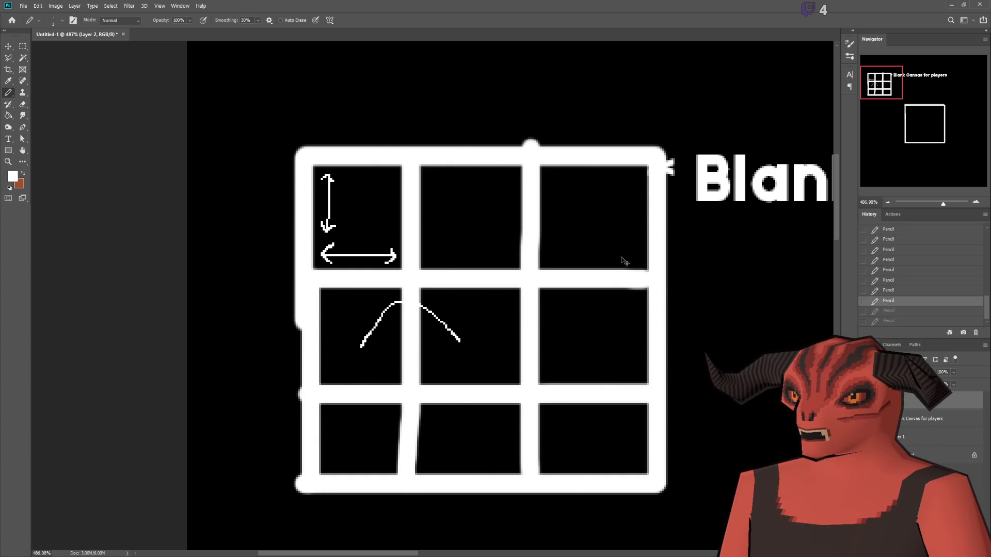
{"action": "key", "text": "ctrl+z"}
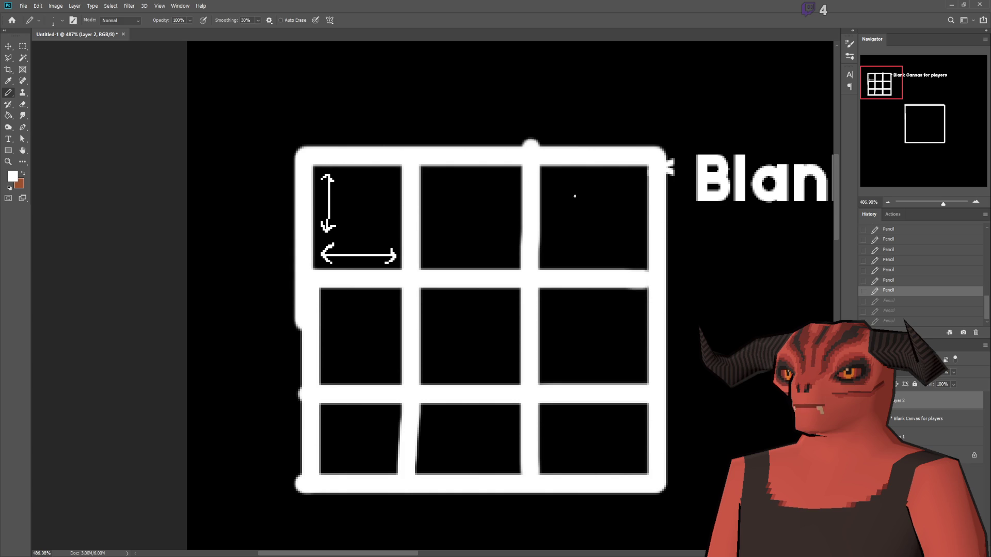
{"action": "scroll", "coordinate": [411, 227], "scroll_direction": "up", "scroll_amount": 4}
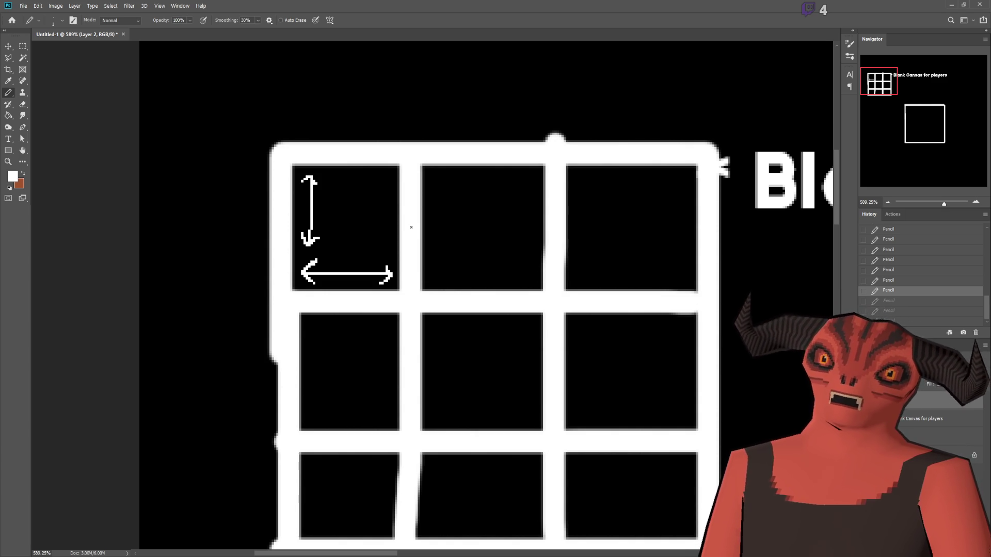
{"action": "scroll", "coordinate": [412, 227], "scroll_direction": "up", "scroll_amount": 5}
- Pencil a small square above the grid and undo the stray curving line and loop
{"action": "mouse_move", "coordinate": [304, 175]}
{"action": "left_mouse_down"}
{"action": "mouse_move", "coordinate": [303, 193]}
{"action": "mouse_move", "coordinate": [370, 241]}
{"action": "mouse_move", "coordinate": [328, 179]}
{"action": "mouse_move", "coordinate": [306, 178]}
{"action": "mouse_move", "coordinate": [352, 350]}
{"action": "left_mouse_up"}
{"action": "scroll", "coordinate": [335, 255], "scroll_direction": "down", "scroll_amount": 2}
{"action": "mouse_move", "coordinate": [339, 169]}
{"action": "left_mouse_down"}
{"action": "mouse_move", "coordinate": [500, 340]}
{"action": "mouse_move", "coordinate": [498, 368]}
{"action": "left_mouse_up"}
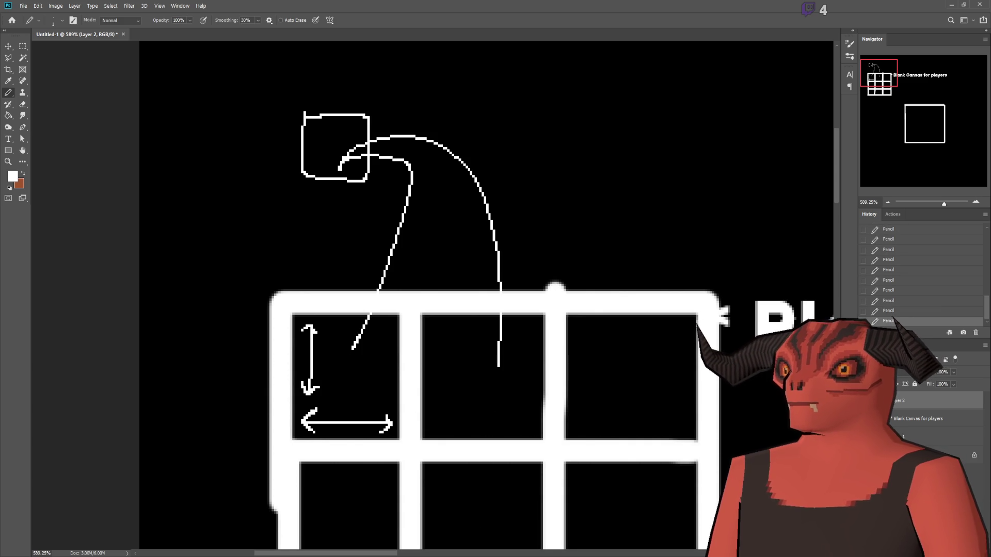
{"action": "mouse_move", "coordinate": [281, 88]}
{"action": "left_mouse_down"}
{"action": "mouse_move", "coordinate": [295, 88]}
{"action": "mouse_move", "coordinate": [541, 401]}
{"action": "mouse_move", "coordinate": [249, 207]}
{"action": "mouse_move", "coordinate": [274, 95]}
{"action": "left_mouse_up"}
{"action": "key", "text": "ctrl+z"}
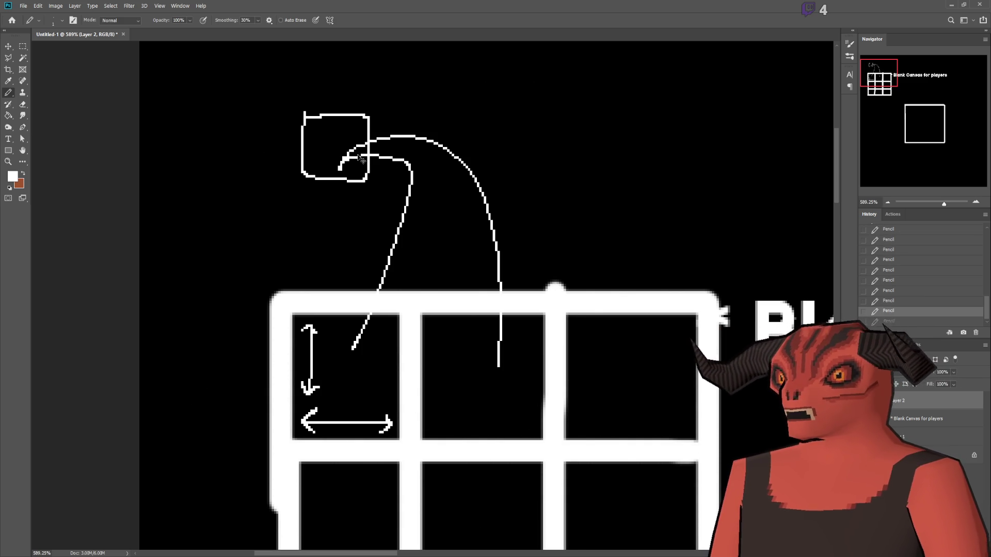
{"action": "key", "text": "ctrl+z"}
{"action": "key", "text": "ctrl+z"}
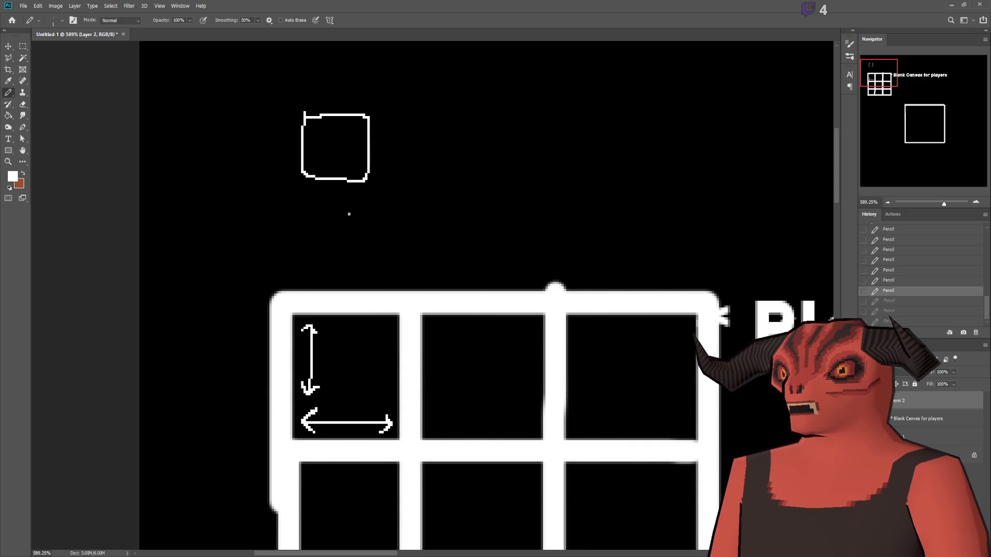
{"action": "scroll", "coordinate": [348, 214], "scroll_direction": "down", "scroll_amount": 5}
{"action": "scroll", "coordinate": [239, 212], "scroll_direction": "up", "scroll_amount": 5}
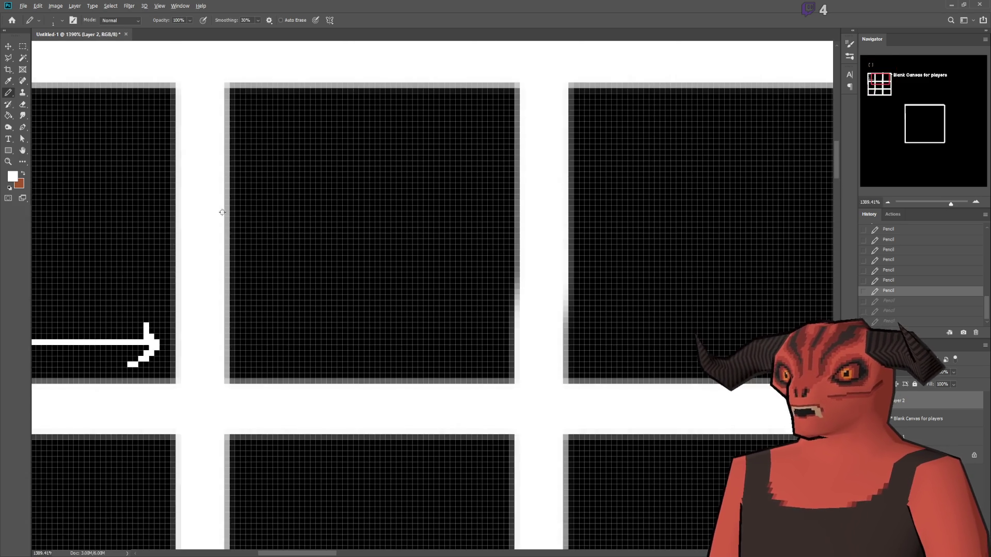
- Try curved, vertical and arc strokes across the grid cells, undoing each one
{"action": "scroll", "coordinate": [146, 203], "scroll_direction": "down", "scroll_amount": 5}
{"action": "left_click_drag", "start_coordinate": [148, 201], "coordinate": [332, 215]}
{"action": "key", "text": "ctrl+z"}
{"action": "scroll", "coordinate": [240, 208], "scroll_direction": "up", "scroll_amount": 5}
{"action": "mouse_move", "coordinate": [265, 110]}
{"action": "left_mouse_down"}
{"action": "mouse_move", "coordinate": [252, 347]}
{"action": "mouse_move", "coordinate": [418, 153]}
{"action": "mouse_move", "coordinate": [331, 155]}
{"action": "mouse_move", "coordinate": [322, 220]}
{"action": "mouse_move", "coordinate": [391, 160]}
{"action": "mouse_move", "coordinate": [338, 163]}
{"action": "mouse_move", "coordinate": [324, 188]}
{"action": "left_mouse_up"}
{"action": "key", "text": "ctrl+z"}
{"action": "scroll", "coordinate": [225, 255], "scroll_direction": "down", "scroll_amount": 3}
{"action": "scroll", "coordinate": [225, 255], "scroll_direction": "down", "scroll_amount": 3}
{"action": "scroll", "coordinate": [387, 243], "scroll_direction": "up", "scroll_amount": 3}
{"action": "scroll", "coordinate": [342, 285], "scroll_direction": "down", "scroll_amount": 4}
{"action": "scroll", "coordinate": [388, 467], "scroll_direction": "up", "scroll_amount": 1}
{"action": "mouse_move", "coordinate": [388, 467]}
{"action": "left_mouse_down"}
{"action": "mouse_move", "coordinate": [442, 255]}
{"action": "mouse_move", "coordinate": [428, 258]}
{"action": "mouse_move", "coordinate": [438, 255]}
{"action": "mouse_move", "coordinate": [539, 362]}
{"action": "left_mouse_up"}
{"action": "key", "text": "ctrl+z"}
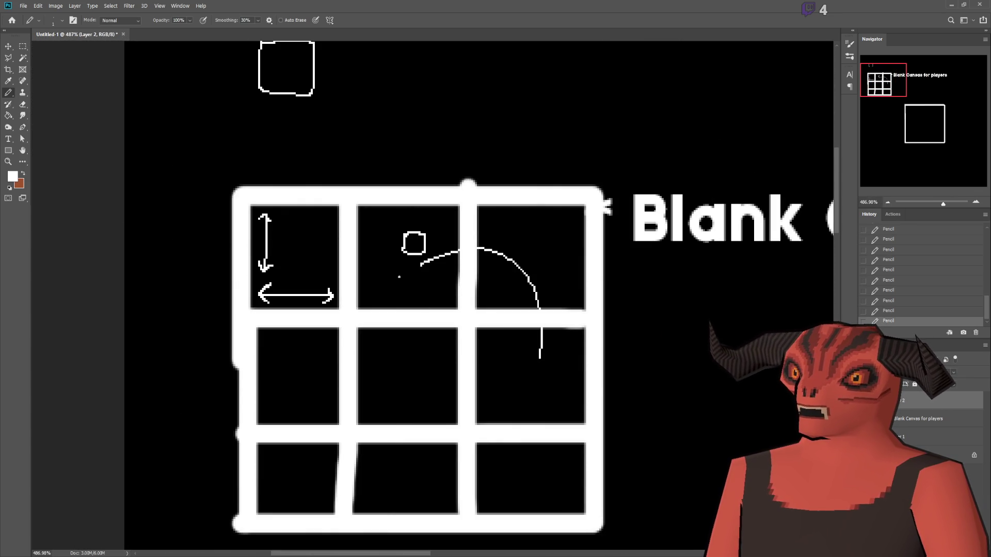
- Undo four more stray strokes, the earlier small square, and a trial arc
{"action": "left_click_drag", "start_coordinate": [399, 277], "coordinate": [302, 395]}
{"action": "left_click_drag", "start_coordinate": [412, 279], "coordinate": [416, 409]}
{"action": "mouse_move", "coordinate": [394, 241]}
{"action": "left_mouse_down"}
{"action": "mouse_move", "coordinate": [368, 425]}
{"action": "mouse_move", "coordinate": [413, 511]}
{"action": "left_mouse_up"}
{"action": "scroll", "coordinate": [373, 244], "scroll_direction": "up", "scroll_amount": 7}
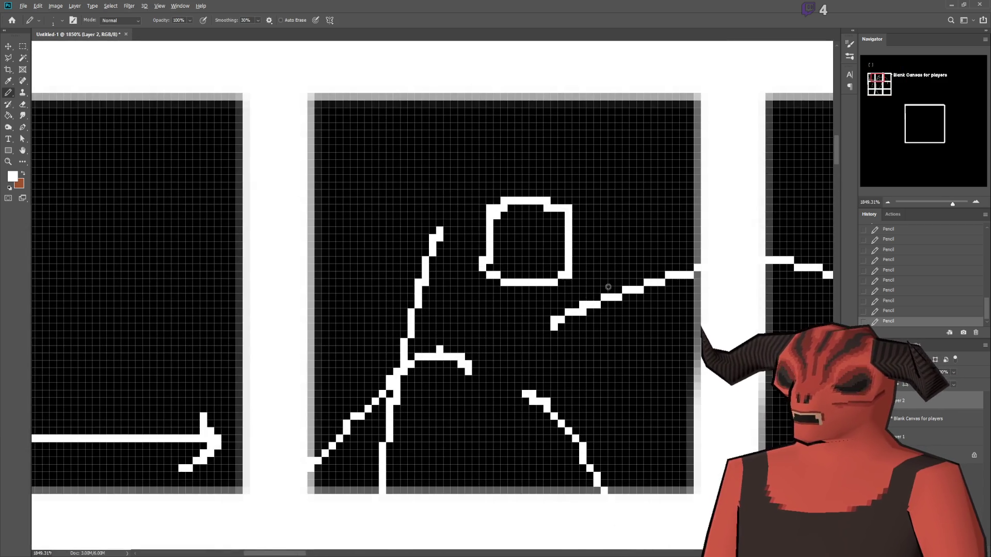
{"action": "scroll", "coordinate": [570, 303], "scroll_direction": "down", "scroll_amount": 8}
{"action": "key", "text": "ctrl+z"}
{"action": "key", "text": "ctrl+z"}
{"action": "key", "text": "ctrl+z"}
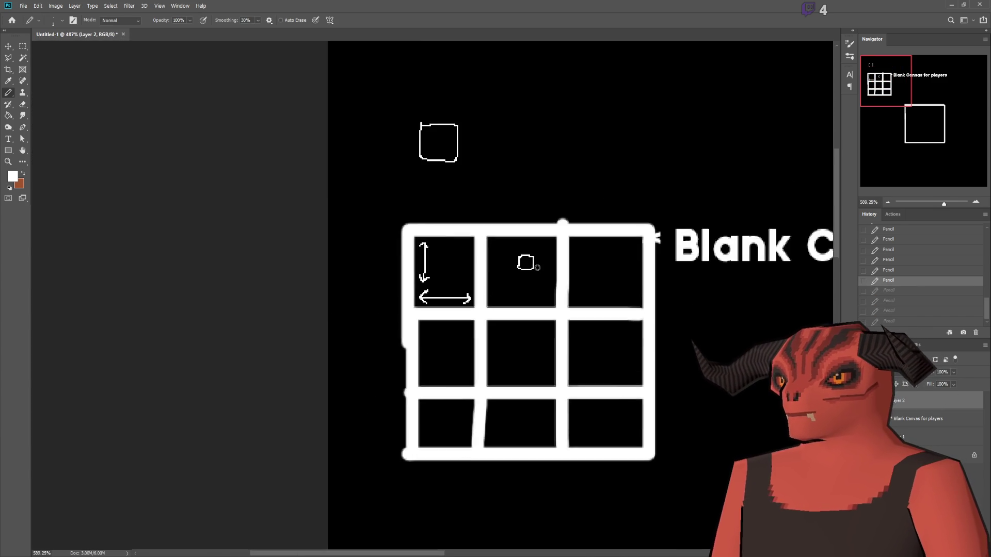
{"action": "scroll", "coordinate": [538, 269], "scroll_direction": "up", "scroll_amount": 7}
{"action": "key", "text": "ctrl+z"}
{"action": "mouse_move", "coordinate": [649, 291]}
{"action": "left_mouse_down"}
{"action": "mouse_move", "coordinate": [610, 259]}
{"action": "mouse_move", "coordinate": [498, 303]}
{"action": "left_mouse_up"}
{"action": "scroll", "coordinate": [522, 310], "scroll_direction": "up", "scroll_amount": 3}
{"action": "key", "text": "ctrl+z"}
- Pencil a small square in the top-middle cell, then undo it and a stray curve
{"action": "mouse_move", "coordinate": [419, 178]}
{"action": "left_mouse_down"}
{"action": "mouse_move", "coordinate": [417, 229]}
{"action": "mouse_move", "coordinate": [474, 199]}
{"action": "mouse_move", "coordinate": [415, 178]}
{"action": "left_mouse_up"}
{"action": "scroll", "coordinate": [534, 240], "scroll_direction": "up", "scroll_amount": 2}
{"action": "scroll", "coordinate": [430, 192], "scroll_direction": "up", "scroll_amount": 3}
{"action": "left_click", "coordinate": [350, 156]}
{"action": "scroll", "coordinate": [516, 310], "scroll_direction": "down", "scroll_amount": 5}
{"action": "scroll", "coordinate": [537, 290], "scroll_direction": "up", "scroll_amount": 2}
{"action": "mouse_move", "coordinate": [681, 299]}
{"action": "left_mouse_down"}
{"action": "mouse_move", "coordinate": [513, 234]}
{"action": "mouse_move", "coordinate": [462, 287]}
{"action": "left_mouse_up"}
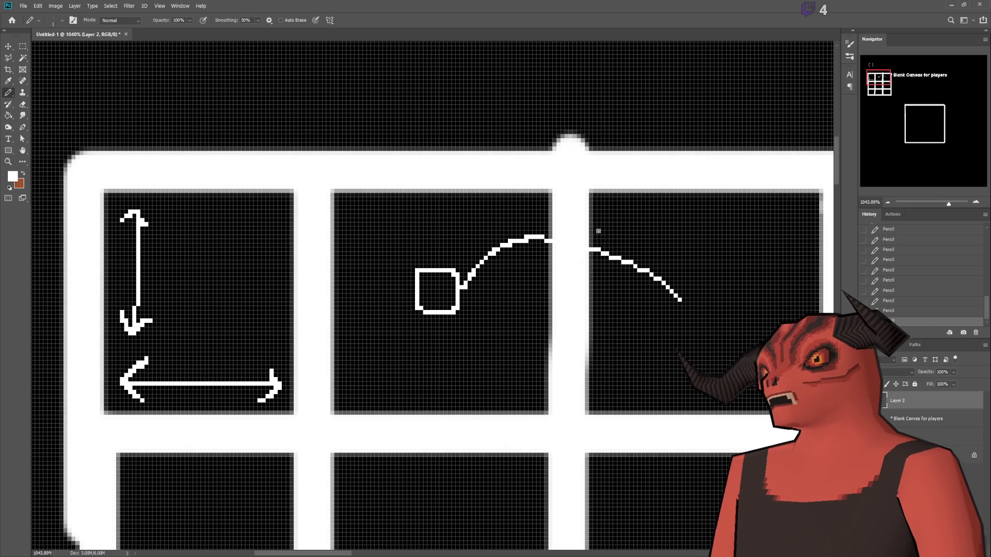
{"action": "scroll", "coordinate": [396, 301], "scroll_direction": "up", "scroll_amount": 3}
{"action": "key", "text": "ctrl+z"}
{"action": "key", "text": "ctrl+z"}
{"action": "key", "text": "ctrl+z"}
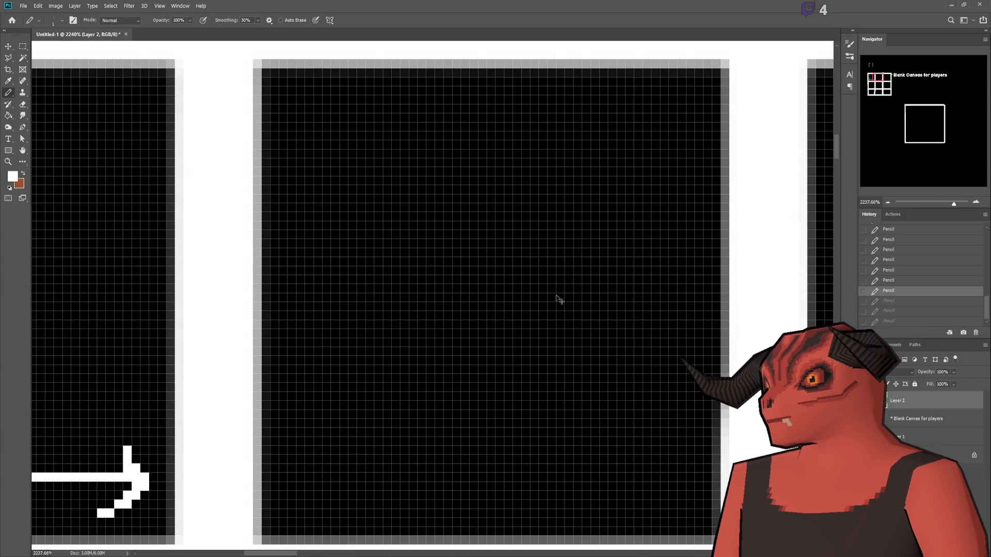
{"action": "scroll", "coordinate": [531, 287], "scroll_direction": "down", "scroll_amount": 5}
{"action": "scroll", "coordinate": [688, 274], "scroll_direction": "up", "scroll_amount": 3}
{"action": "key", "text": "ctrl+shift+z"}
{"action": "key", "text": "ctrl+z"}
{"action": "key", "text": "ctrl+z"}
- Draw a rounded box outline in the top-middle cell and marquee-select the area around it
{"action": "mouse_move", "coordinate": [415, 243]}
{"action": "left_mouse_down"}
{"action": "mouse_move", "coordinate": [407, 325]}
{"action": "mouse_move", "coordinate": [473, 239]}
{"action": "mouse_move", "coordinate": [419, 242]}
{"action": "left_mouse_up"}
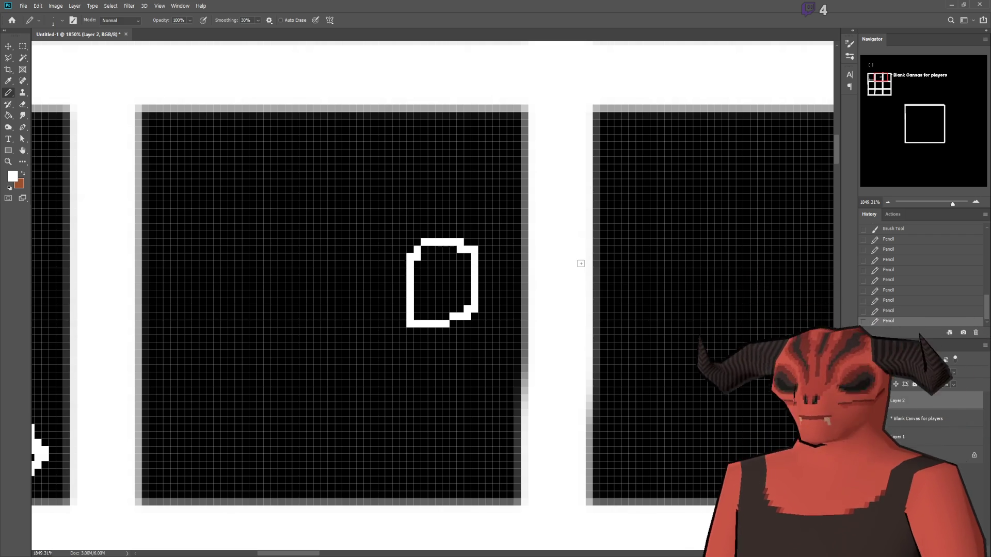
{"action": "key", "text": "ctrl+z"}
{"action": "scroll", "coordinate": [471, 233], "scroll_direction": "down", "scroll_amount": 8}
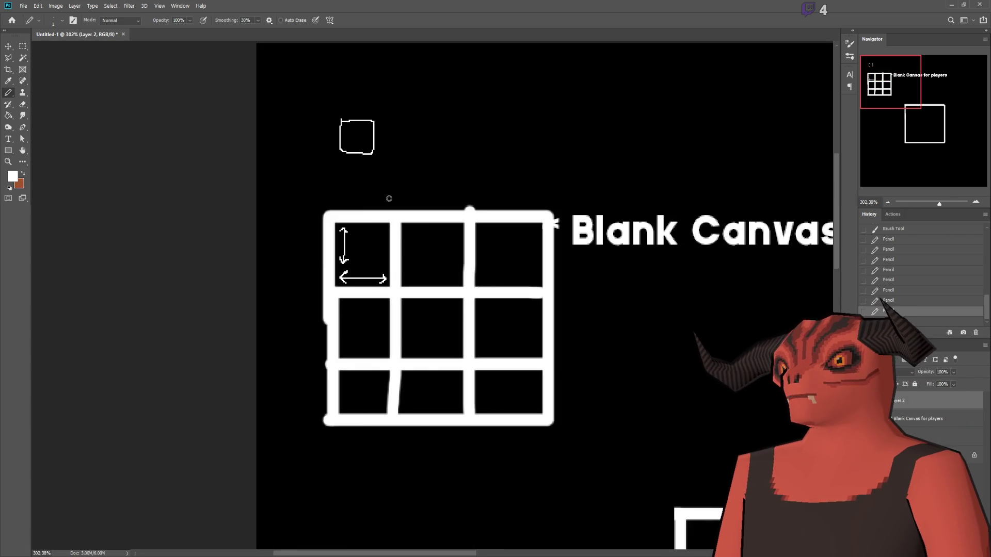
{"action": "scroll", "coordinate": [315, 118], "scroll_direction": "up", "scroll_amount": 3}
{"action": "left_click", "coordinate": [23, 46]}
{"action": "left_click_drag", "start_coordinate": [323, 117], "coordinate": [449, 244]}
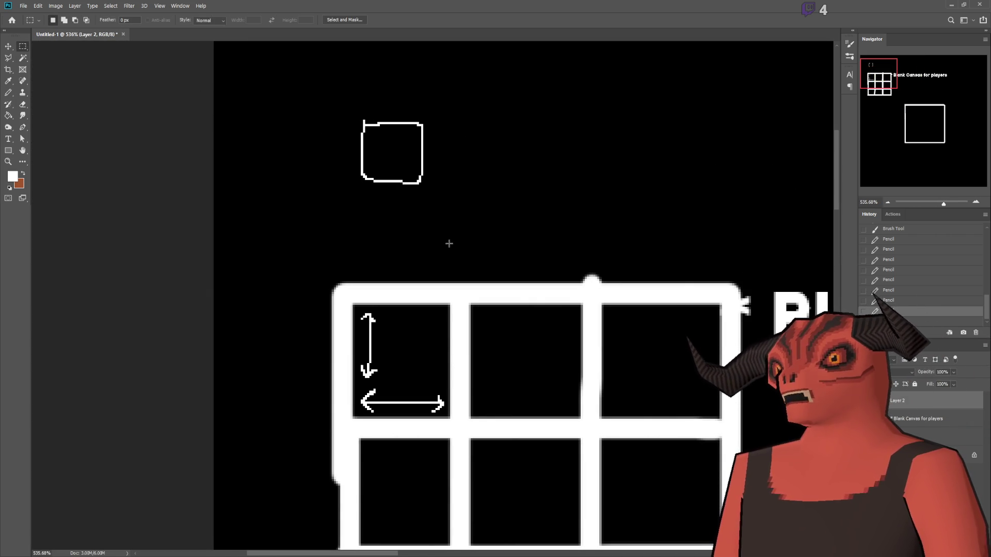
- Delete the small box from the top-middle cell and clear the selection
{"action": "key", "text": "Delete"}
{"action": "key", "text": "ctrl+d"}
{"action": "scroll", "coordinate": [542, 186], "scroll_direction": "down", "scroll_amount": 3}
{"action": "scroll", "coordinate": [576, 271], "scroll_direction": "up", "scroll_amount": 3}
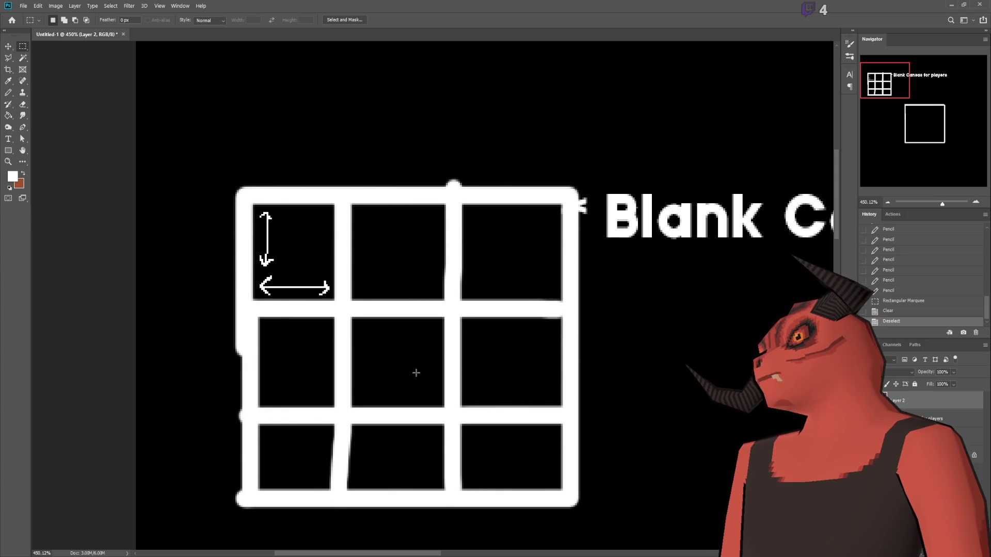
- Select a rectangular area of the canvas
{"action": "scroll", "coordinate": [323, 168], "scroll_direction": "up", "scroll_amount": 3}
{"action": "scroll", "coordinate": [332, 188], "scroll_direction": "up", "scroll_amount": 5, "text": "alt"}
{"action": "mouse_move", "coordinate": [331, 148]}
{"action": "left_mouse_down"}
{"action": "mouse_move", "coordinate": [349, 239]}
{"action": "mouse_move", "coordinate": [471, 248]}
{"action": "left_mouse_up"}
- With the Pencil, draw the folder-shaped box icon outline with a tab
{"action": "key", "text": "ctrl+d"}
{"action": "left_click", "coordinate": [8, 92]}
{"action": "mouse_move", "coordinate": [346, 173]}
{"action": "left_mouse_down"}
{"action": "mouse_move", "coordinate": [345, 214]}
{"action": "mouse_move", "coordinate": [515, 243]}
{"action": "mouse_move", "coordinate": [524, 133]}
{"action": "mouse_move", "coordinate": [354, 124]}
{"action": "mouse_move", "coordinate": [361, 170]}
{"action": "left_mouse_up"}
{"action": "key", "text": "ctrl+z"}
{"action": "mouse_move", "coordinate": [330, 136]}
{"action": "left_mouse_down"}
{"action": "mouse_move", "coordinate": [411, 133]}
{"action": "mouse_move", "coordinate": [350, 220]}
{"action": "mouse_move", "coordinate": [316, 145]}
{"action": "mouse_move", "coordinate": [330, 133]}
{"action": "left_mouse_up"}
{"action": "scroll", "coordinate": [333, 157], "scroll_direction": "up", "scroll_amount": 5}
{"action": "mouse_move", "coordinate": [400, 181]}
{"action": "left_mouse_down"}
{"action": "mouse_move", "coordinate": [475, 252]}
{"action": "mouse_move", "coordinate": [468, 175]}
{"action": "mouse_move", "coordinate": [412, 169]}
{"action": "left_mouse_up"}
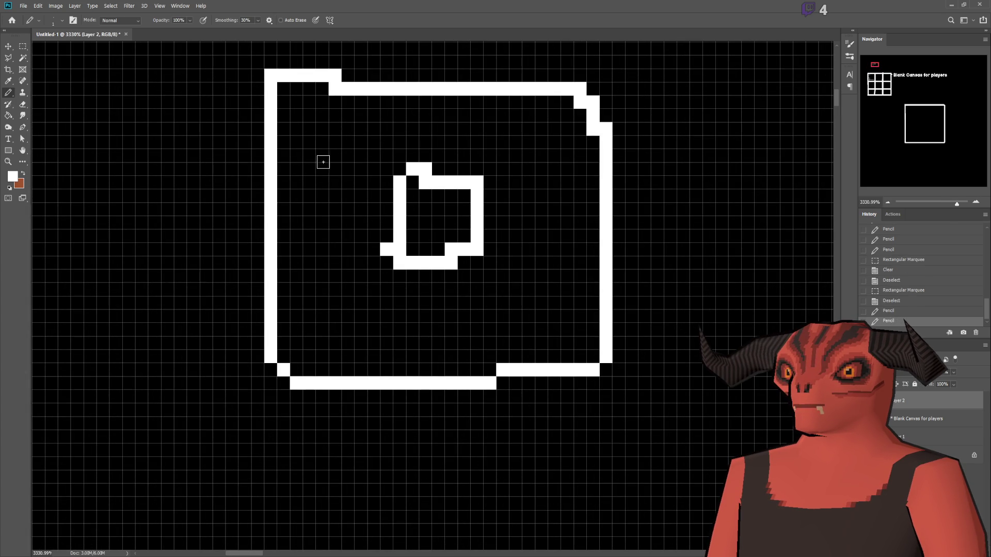
{"action": "left_click", "coordinate": [322, 155]}
- Dot six single white pixels inside the icon frame
{"action": "left_click", "coordinate": [464, 116]}
{"action": "left_click", "coordinate": [540, 143]}
{"action": "left_click", "coordinate": [554, 316]}
{"action": "left_click", "coordinate": [438, 330]}
{"action": "left_click", "coordinate": [356, 290]}
{"action": "left_click", "coordinate": [322, 246]}
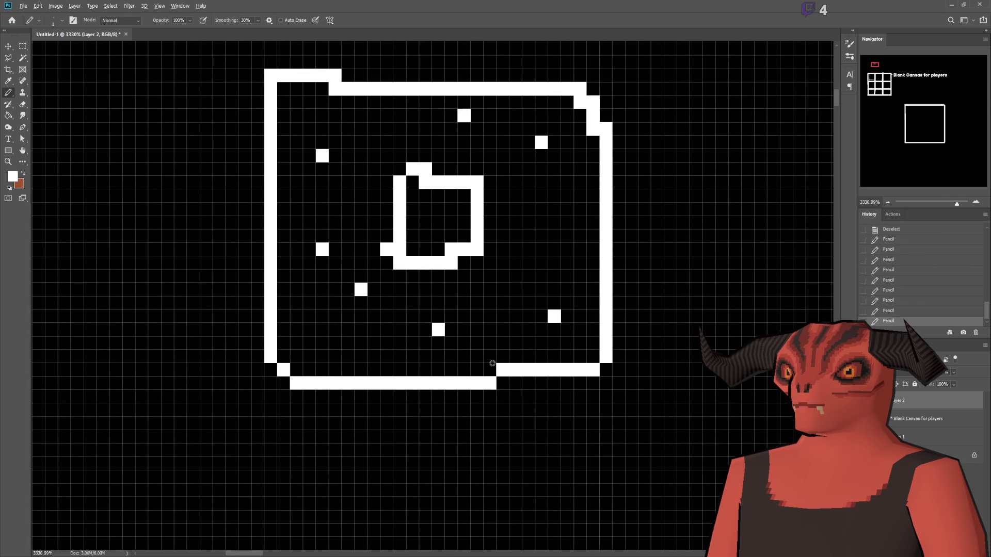
{"action": "scroll", "coordinate": [371, 149], "scroll_direction": "up", "scroll_amount": 1}
{"action": "scroll", "coordinate": [361, 165], "scroll_direction": "down", "scroll_amount": 3}
- Draw an outer border around the folder icon
{"action": "mouse_move", "coordinate": [267, 94]}
{"action": "left_mouse_down"}
{"action": "mouse_move", "coordinate": [567, 84]}
{"action": "mouse_move", "coordinate": [513, 373]}
{"action": "mouse_move", "coordinate": [252, 183]}
{"action": "mouse_move", "coordinate": [264, 92]}
{"action": "left_mouse_up"}
{"action": "scroll", "coordinate": [349, 378], "scroll_direction": "down", "scroll_amount": 1}
{"action": "scroll", "coordinate": [349, 378], "scroll_direction": "down", "scroll_amount": 2}
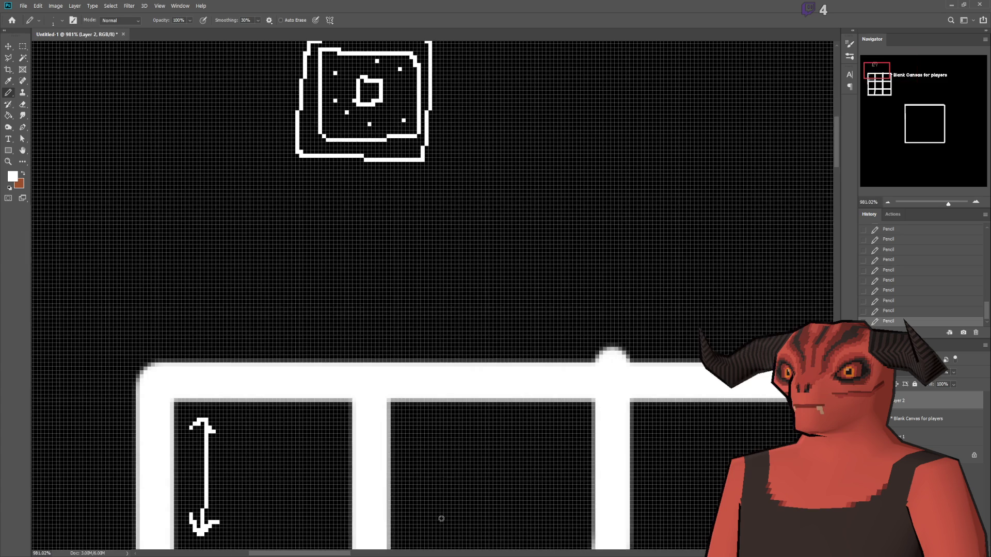
{"action": "scroll", "coordinate": [438, 393], "scroll_direction": "down", "scroll_amount": 5}
- Try a box outline and two lines in the middle grid frame, undoing each
{"action": "mouse_move", "coordinate": [403, 264]}
{"action": "left_mouse_down"}
{"action": "mouse_move", "coordinate": [407, 431]}
{"action": "mouse_move", "coordinate": [570, 374]}
{"action": "mouse_move", "coordinate": [413, 278]}
{"action": "left_mouse_up"}
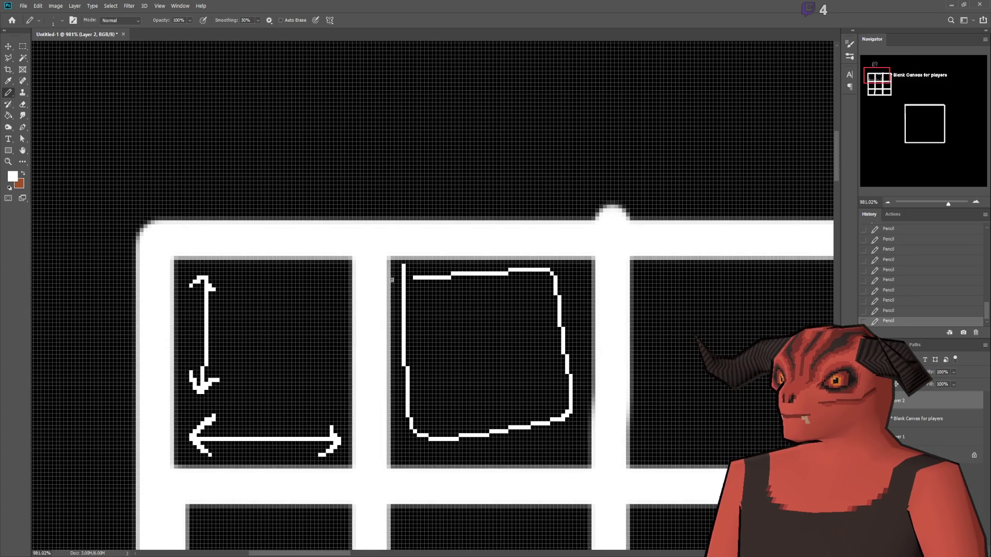
{"action": "key", "text": "ctrl+z"}
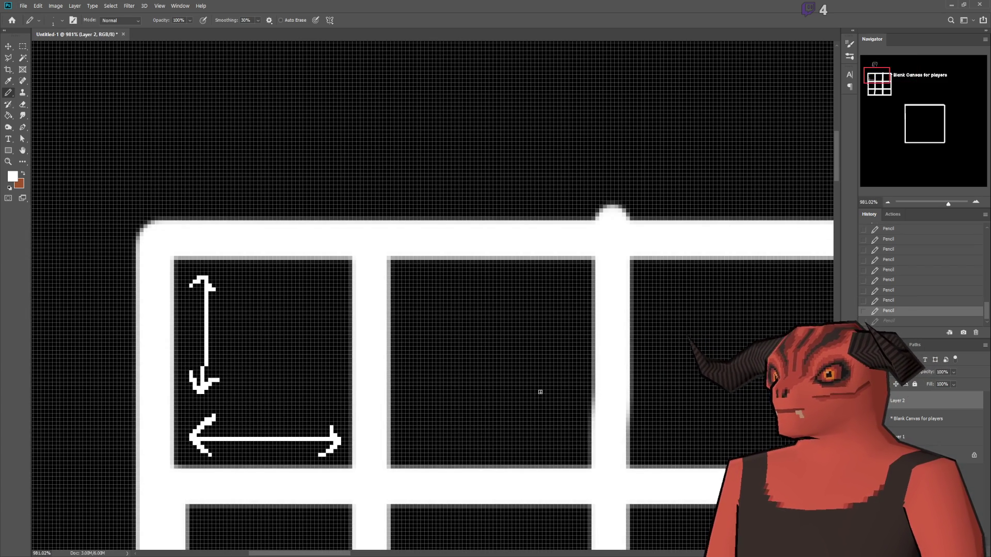
{"action": "scroll", "coordinate": [547, 325], "scroll_direction": "up", "scroll_amount": 1}
{"action": "left_click_drag", "start_coordinate": [392, 286], "coordinate": [510, 276]}
{"action": "key", "text": "ctrl+z"}
{"action": "scroll", "coordinate": [501, 352], "scroll_direction": "up", "scroll_amount": 5}
{"action": "left_click_drag", "start_coordinate": [292, 262], "coordinate": [590, 263]}
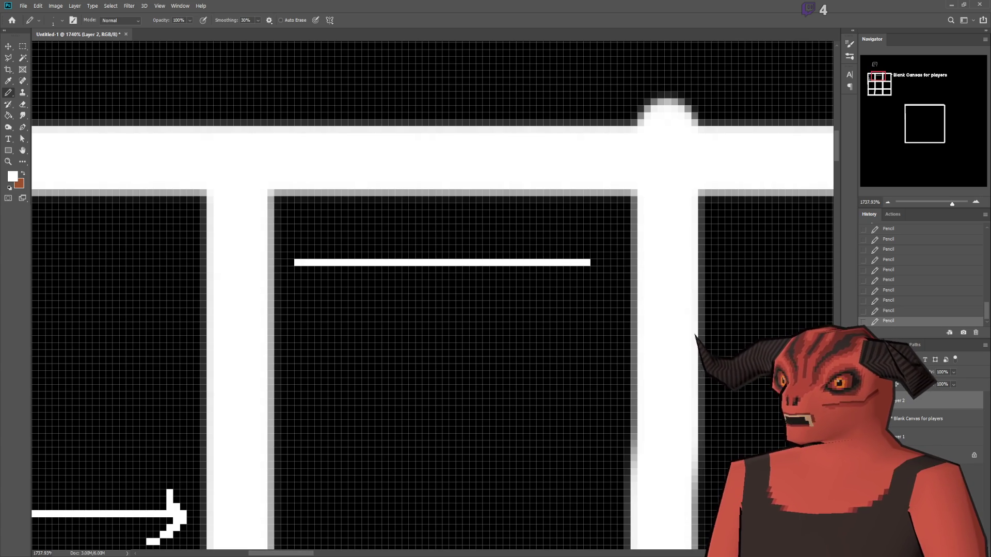
{"action": "key", "text": "ctrl+z"}
{"action": "scroll", "coordinate": [335, 392], "scroll_direction": "down", "scroll_amount": 8}
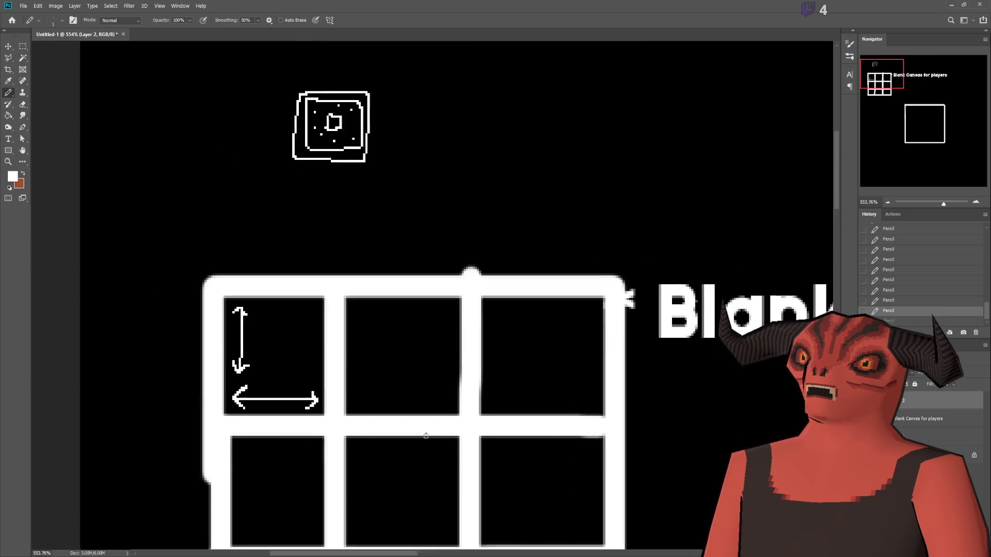
{"action": "scroll", "coordinate": [311, 202], "scroll_direction": "up", "scroll_amount": 10}
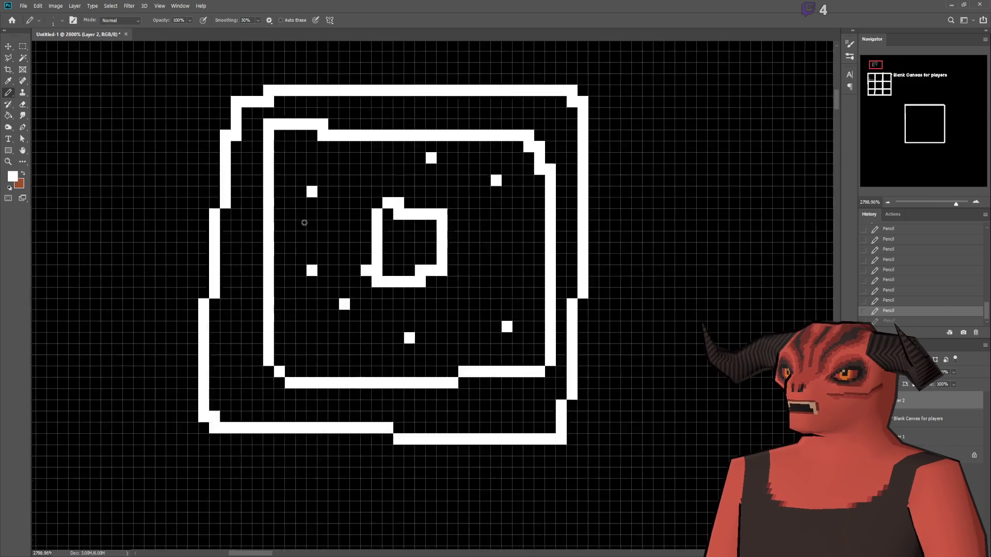
{"action": "scroll", "coordinate": [304, 223], "scroll_direction": "down", "scroll_amount": 3}
{"action": "scroll", "coordinate": [289, 211], "scroll_direction": "up", "scroll_amount": 2}
- Draw another outer frame around the icon, then undo both extra frames
{"action": "mouse_move", "coordinate": [254, 196]}
{"action": "left_mouse_down"}
{"action": "mouse_move", "coordinate": [551, 207]}
{"action": "mouse_move", "coordinate": [500, 495]}
{"action": "mouse_move", "coordinate": [222, 495]}
{"action": "mouse_move", "coordinate": [259, 177]}
{"action": "left_mouse_up"}
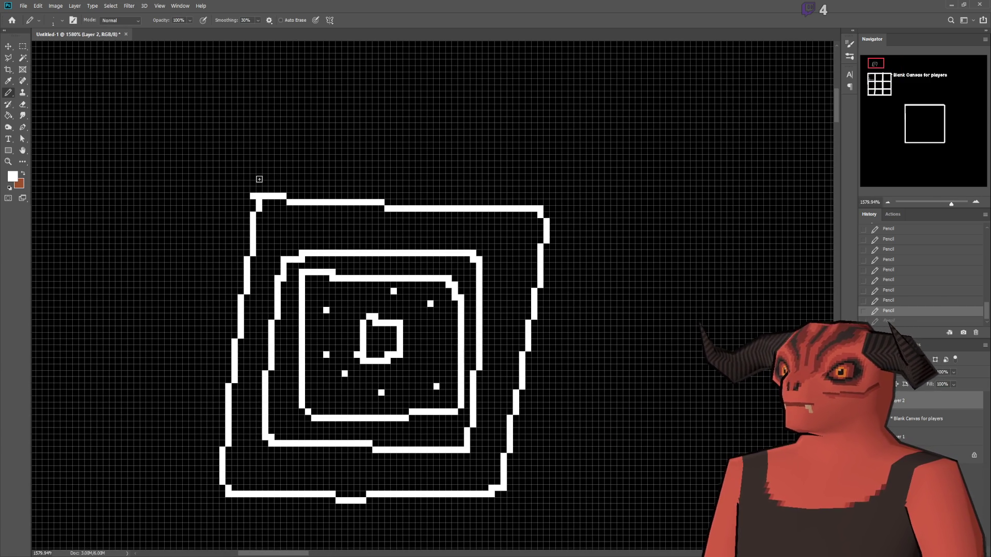
{"action": "key", "text": "ctrl+z"}
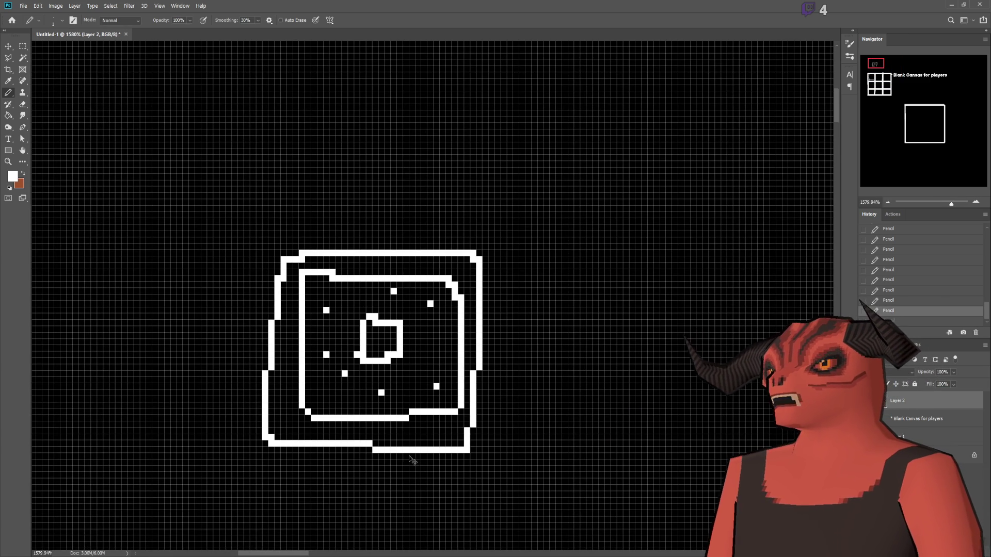
{"action": "key", "text": "ctrl+z"}
{"action": "key", "text": "ctrl+z"}
{"action": "key", "text": "ctrl+z"}
{"action": "key", "text": "ctrl+z"}
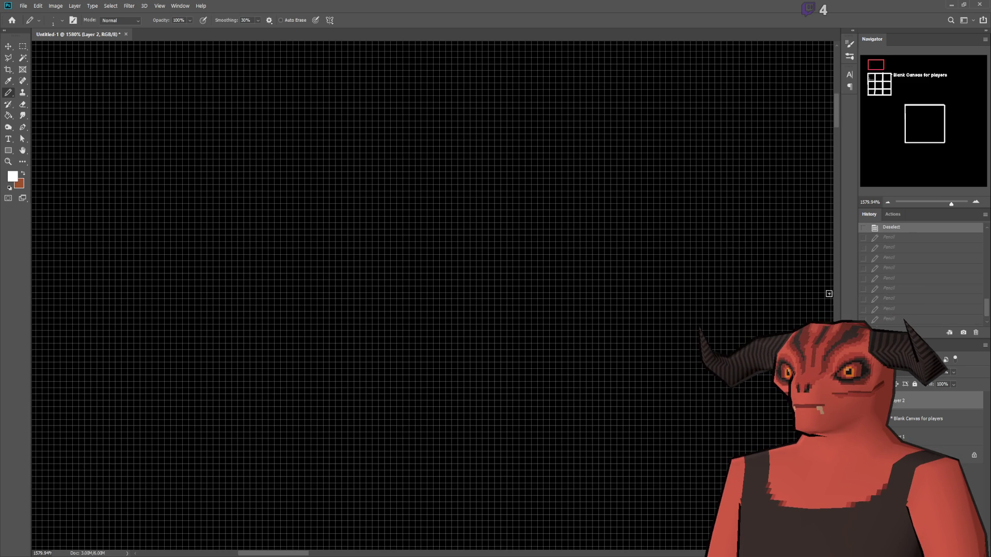
- With the Rectangular Marquee, erase the white bump above the grid
{"action": "left_click_drag", "start_coordinate": [890, 96], "coordinate": [877, 81]}
{"action": "scroll", "coordinate": [489, 325], "scroll_direction": "up", "scroll_amount": 5}
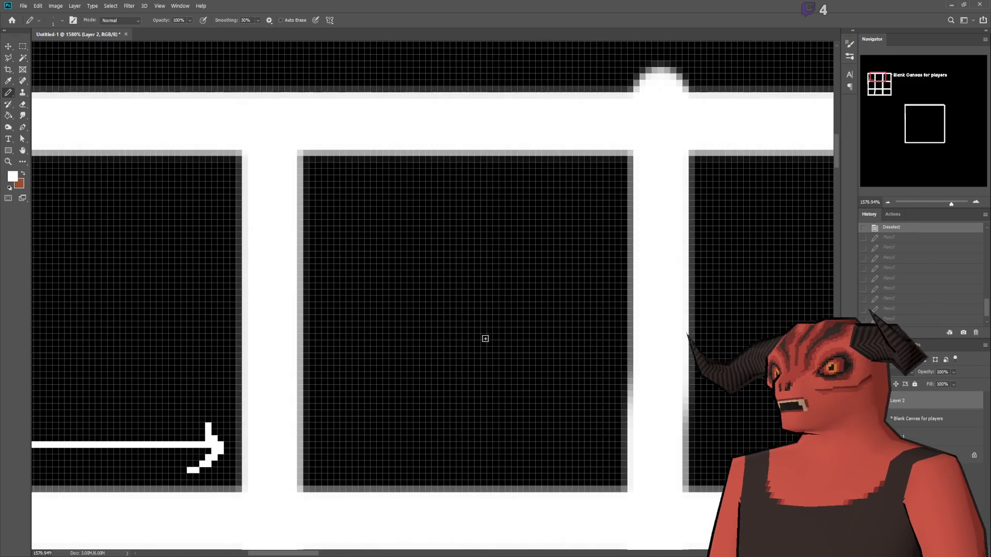
{"action": "scroll", "coordinate": [482, 337], "scroll_direction": "down", "scroll_amount": 3}
{"action": "scroll", "coordinate": [480, 328], "scroll_direction": "down", "scroll_amount": 2}
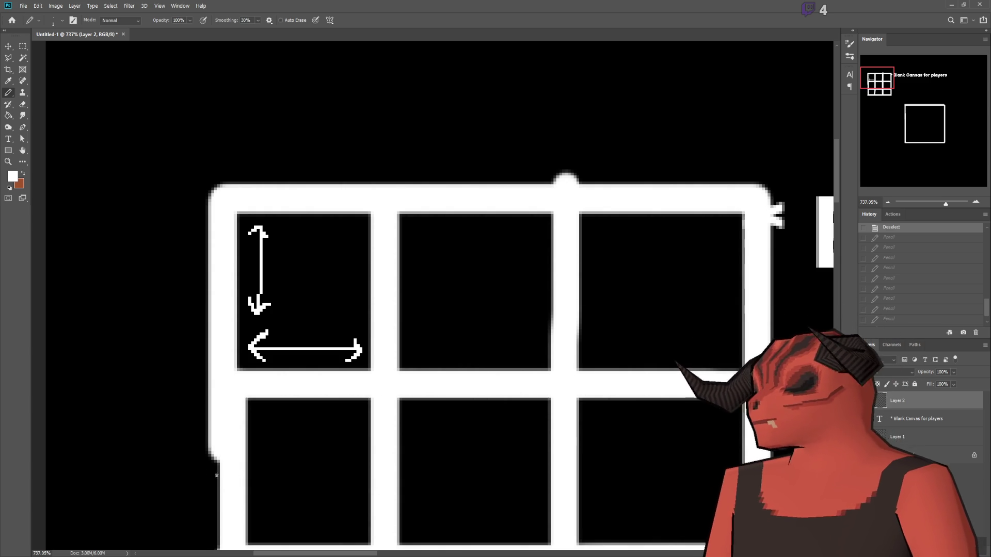
{"action": "scroll", "coordinate": [266, 457], "scroll_direction": "up", "scroll_amount": 2}
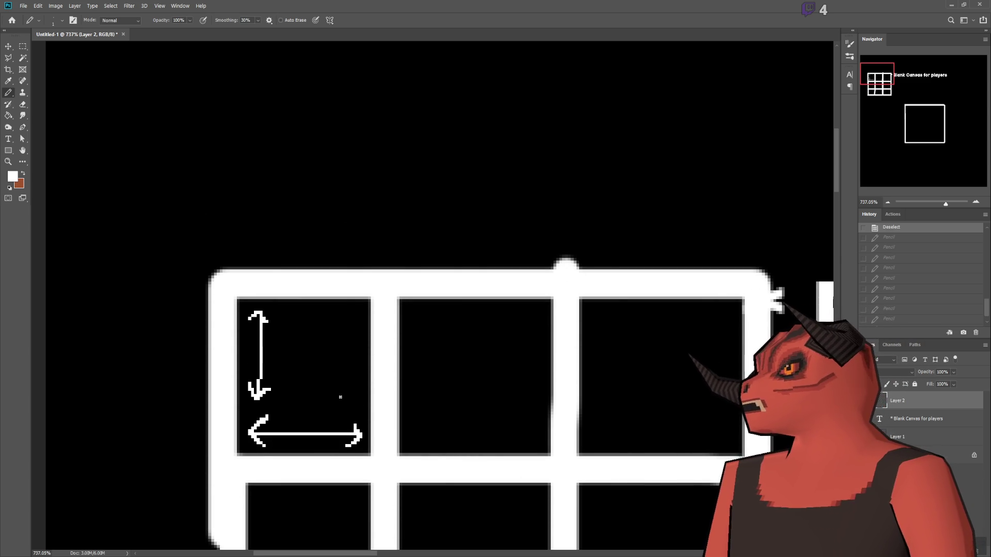
{"action": "left_click", "coordinate": [22, 46]}
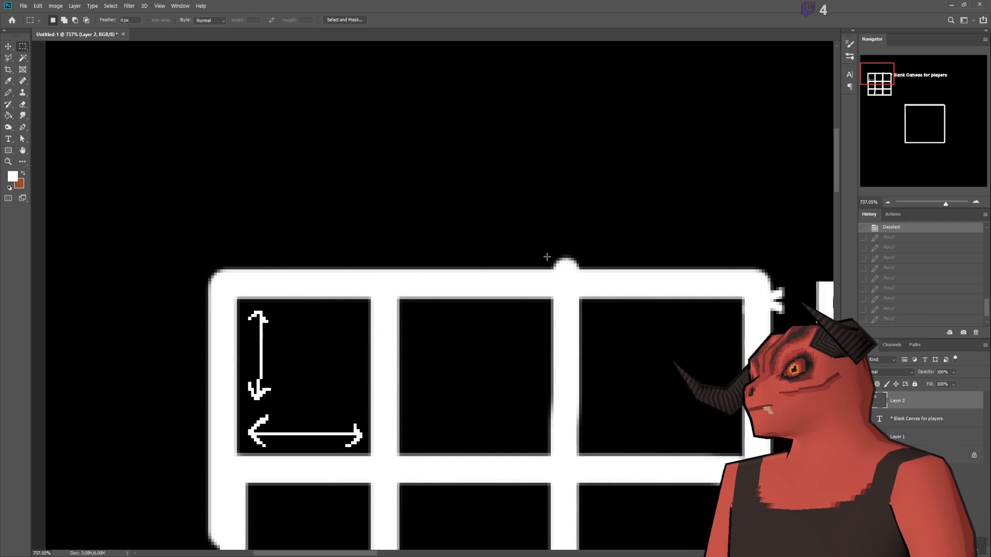
{"action": "left_click_drag", "start_coordinate": [467, 164], "coordinate": [659, 269]}
{"action": "key", "text": "Delete"}
{"action": "key", "text": "ctrl+d"}
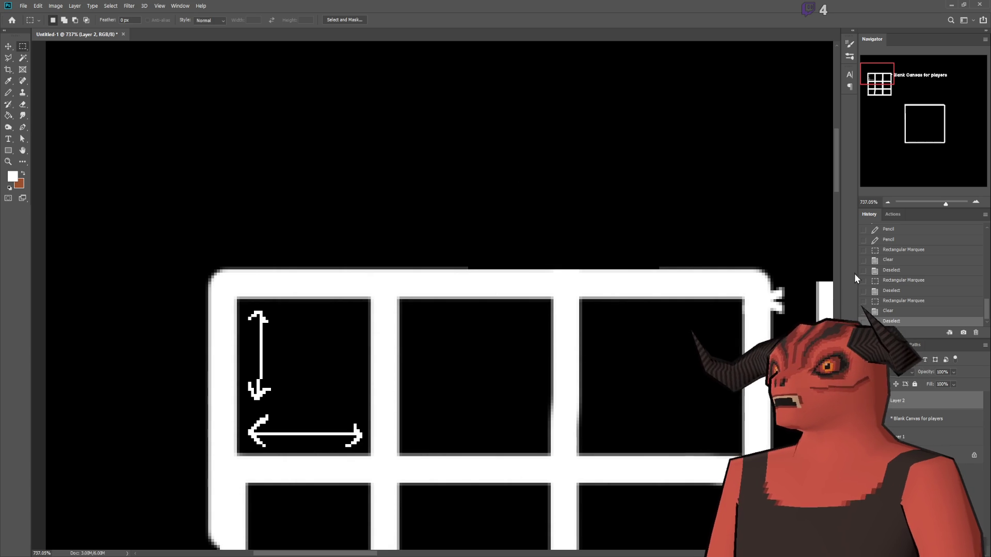
- Select the stray white on the grid's right edge, then deselect
{"action": "left_click_drag", "start_coordinate": [806, 253], "coordinate": [761, 361]}
{"action": "key", "text": "ctrl+d"}
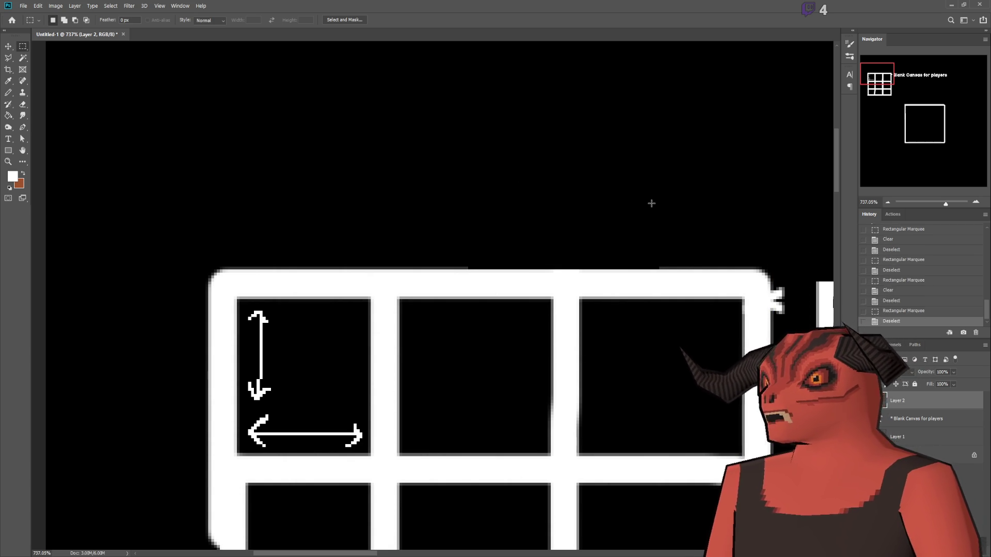
{"action": "scroll", "coordinate": [567, 371], "scroll_direction": "down", "scroll_amount": 3}
- Erase the stray white strip along the grid's left edge
{"action": "scroll", "coordinate": [568, 371], "scroll_direction": "down", "scroll_amount": 2}
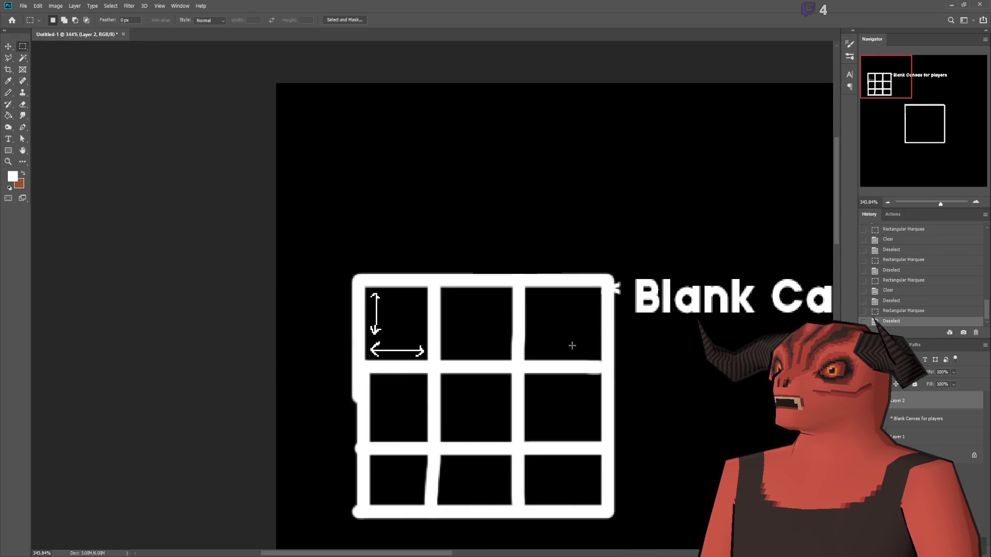
{"action": "scroll", "coordinate": [571, 343], "scroll_direction": "up", "scroll_amount": 2}
{"action": "scroll", "coordinate": [190, 238], "scroll_direction": "up", "scroll_amount": 1}
{"action": "mouse_move", "coordinate": [169, 72]}
{"action": "left_mouse_down"}
{"action": "mouse_move", "coordinate": [199, 475]}
{"action": "mouse_move", "coordinate": [226, 521]}
{"action": "left_mouse_up"}
{"action": "key", "text": "Delete"}
{"action": "key", "text": "ctrl+d"}
{"action": "scroll", "coordinate": [381, 402], "scroll_direction": "up", "scroll_amount": 5}
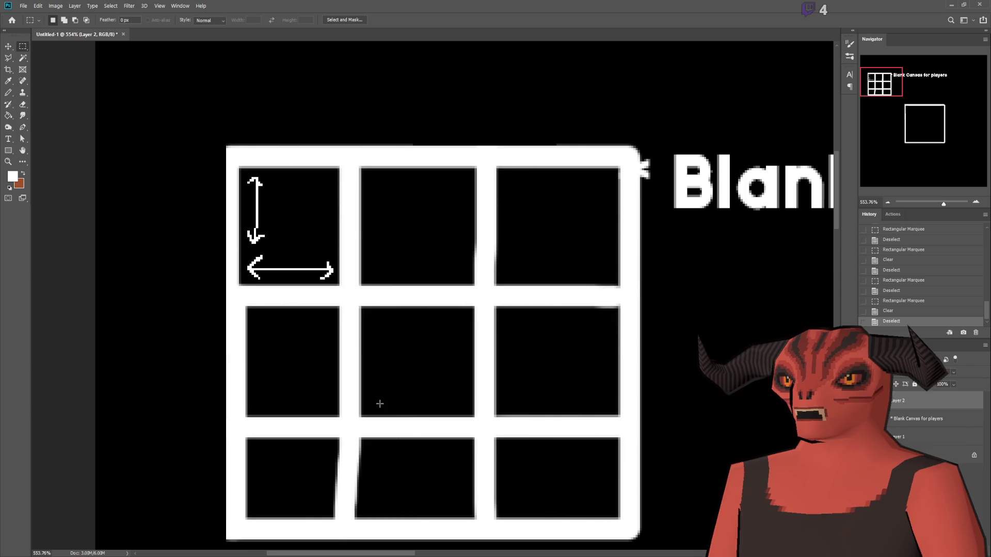
{"action": "scroll", "coordinate": [487, 378], "scroll_direction": "down", "scroll_amount": 1}
{"action": "scroll", "coordinate": [259, 420], "scroll_direction": "up", "scroll_amount": 1}
{"action": "scroll", "coordinate": [233, 429], "scroll_direction": "down", "scroll_amount": 3}
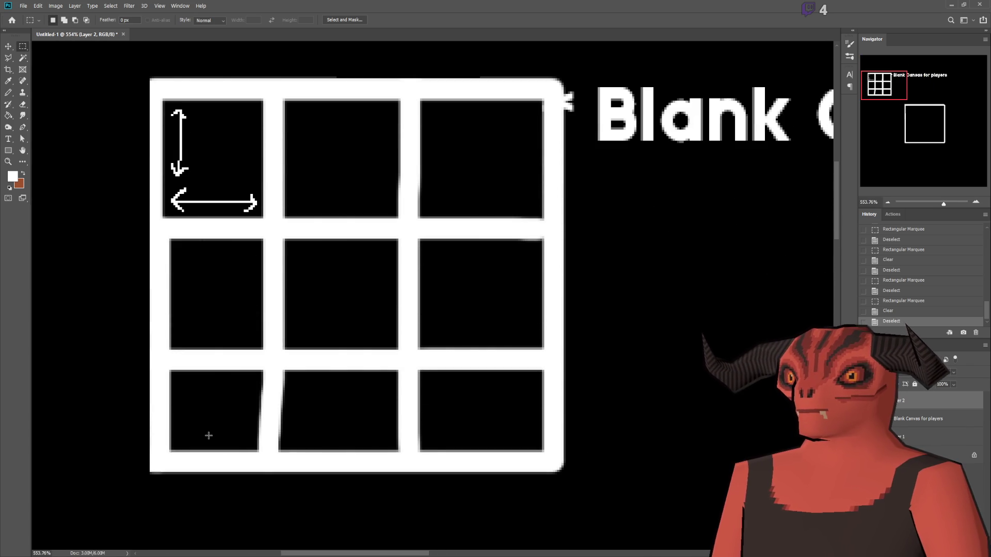
{"action": "scroll", "coordinate": [188, 388], "scroll_direction": "up", "scroll_amount": 2}
- Move the grid layer into place relative to the title text
{"action": "key", "text": "v"}
{"action": "left_click_drag", "start_coordinate": [137, 175], "coordinate": [155, 259]}
{"action": "scroll", "coordinate": [155, 259], "scroll_direction": "down", "scroll_amount": 3}
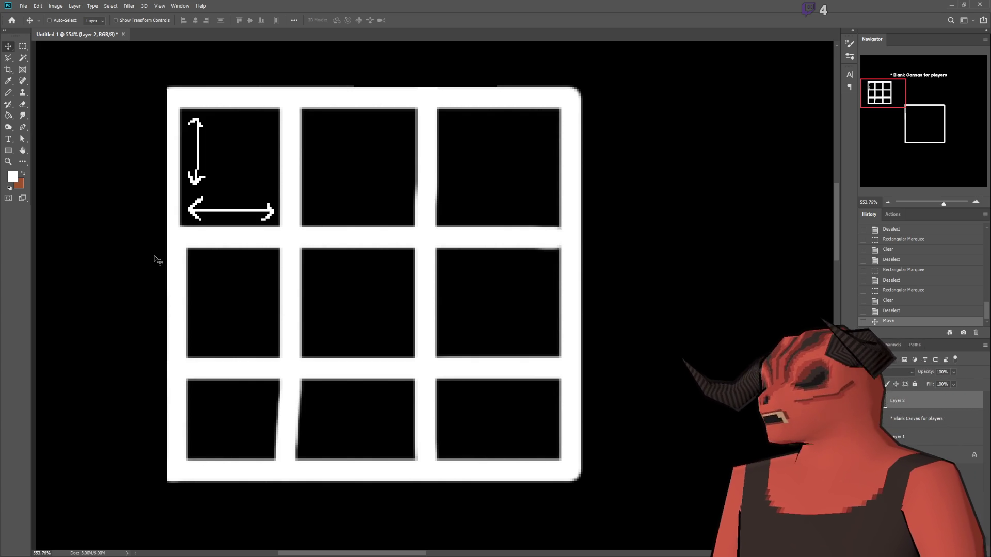
{"action": "scroll", "coordinate": [241, 373], "scroll_direction": "up", "scroll_amount": 2}
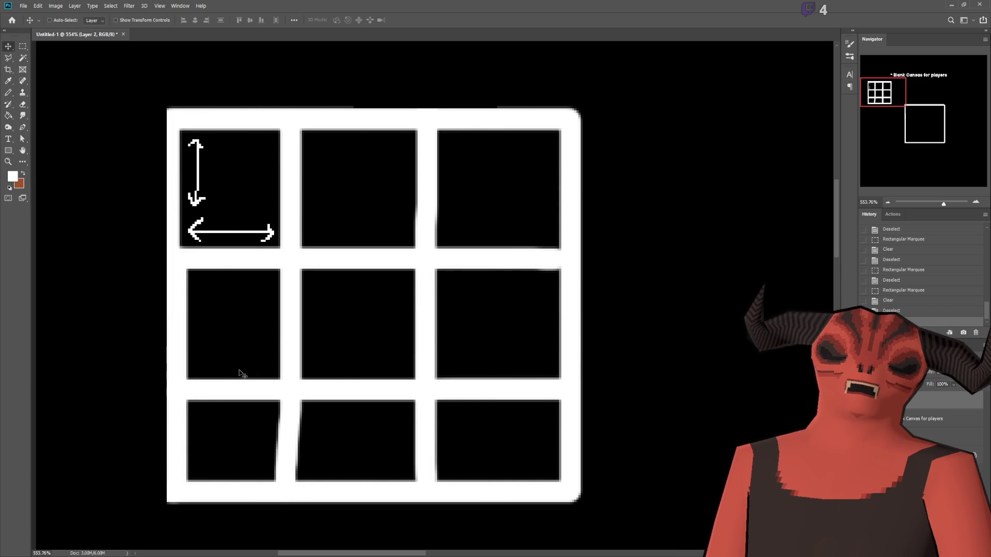
{"action": "left_click", "coordinate": [241, 373]}
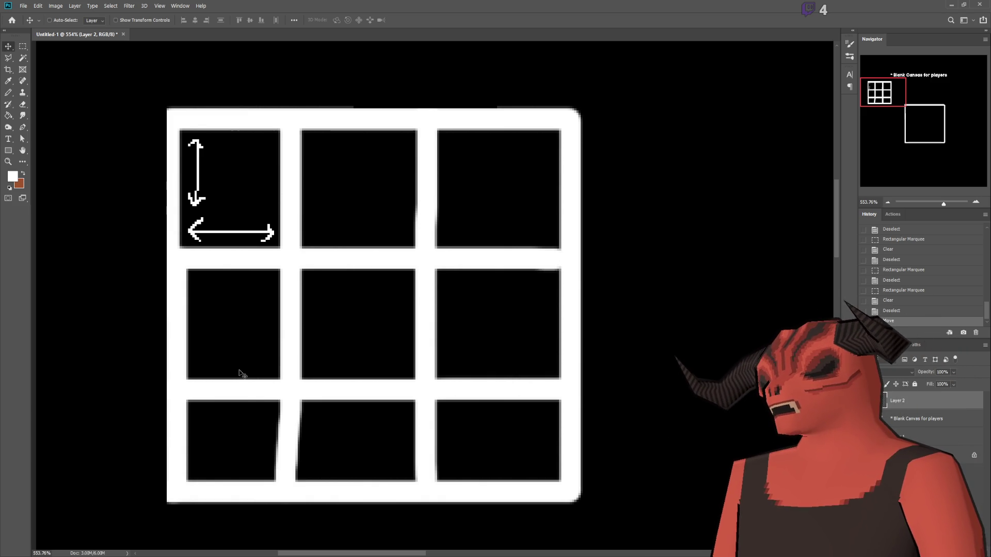
{"action": "left_click", "coordinate": [241, 373]}
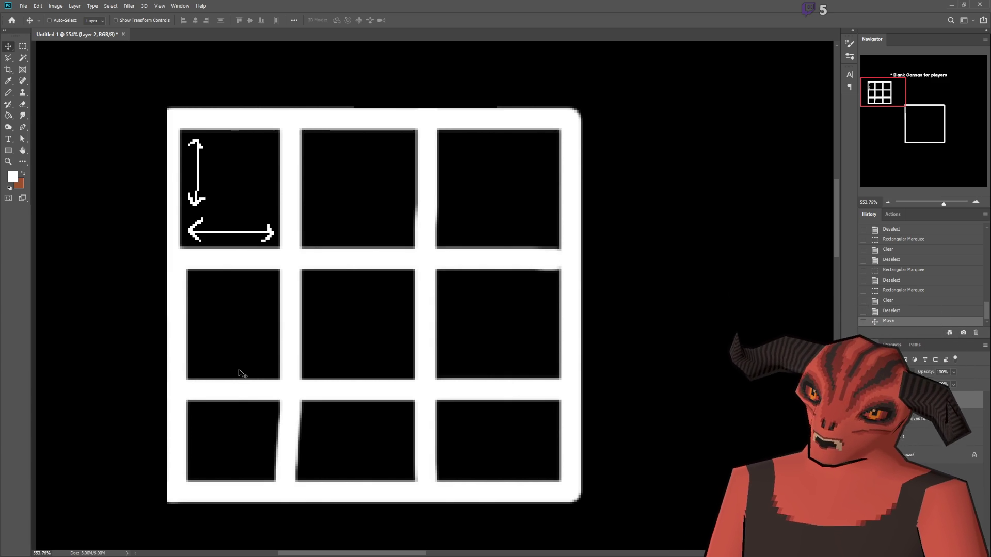
{"action": "left_click", "coordinate": [240, 373]}
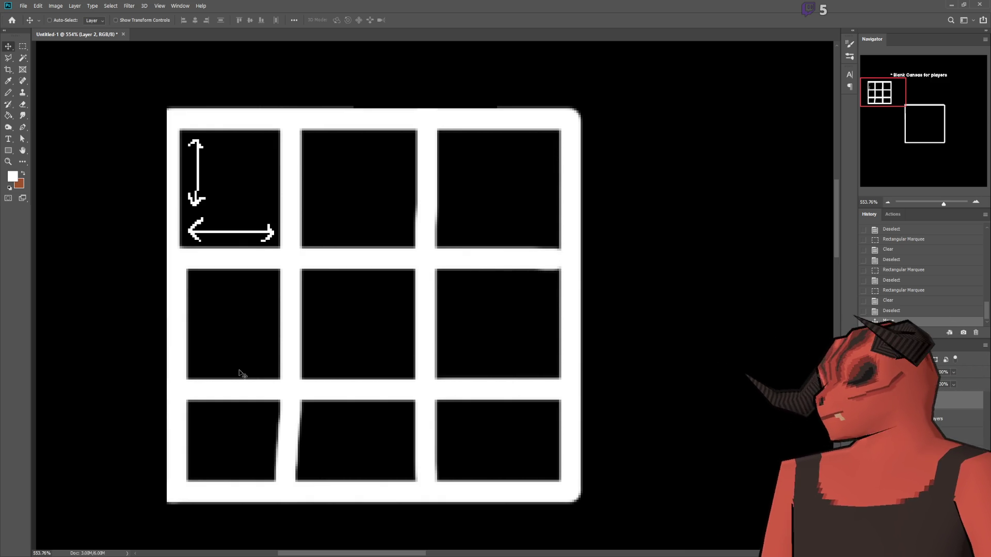
{"action": "scroll", "coordinate": [455, 321], "scroll_direction": "down", "scroll_amount": 4}
{"action": "scroll", "coordinate": [496, 316], "scroll_direction": "up", "scroll_amount": 3}
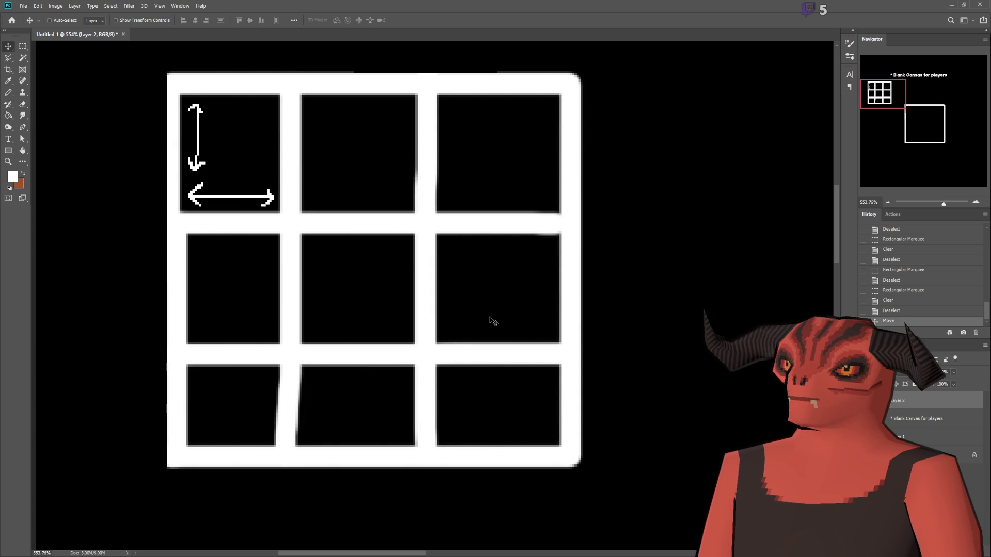
{"action": "key", "text": "Left"}
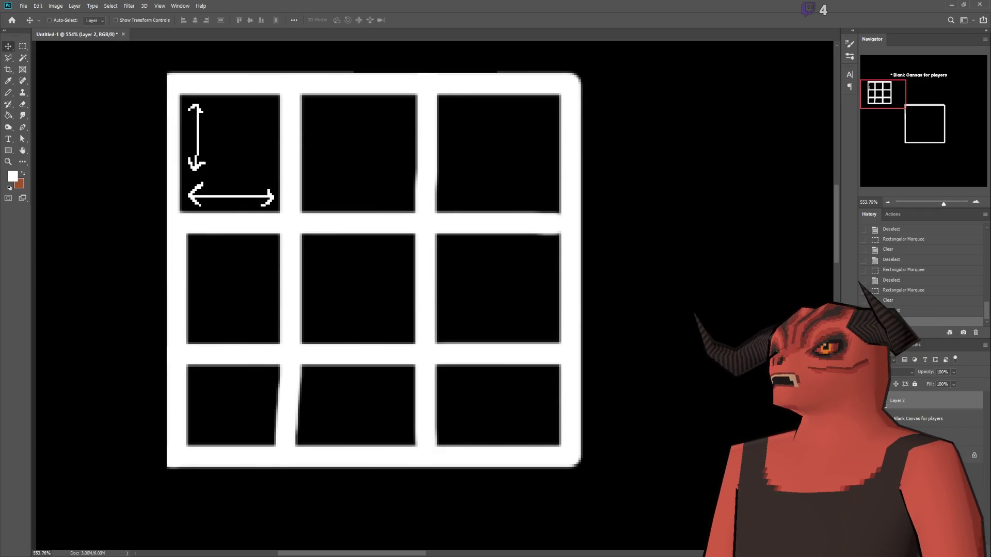
- Scroll the Photoshop canvas to view the 3x3 grid again
{"action": "scroll", "coordinate": [354, 323], "scroll_direction": "up", "scroll_amount": 2}
{"action": "scroll", "coordinate": [333, 344], "scroll_direction": "down", "scroll_amount": 3}
- Switch to the Pencil and try a box outline on the grid, then undo it
{"action": "scroll", "coordinate": [326, 350], "scroll_direction": "up", "scroll_amount": 1}
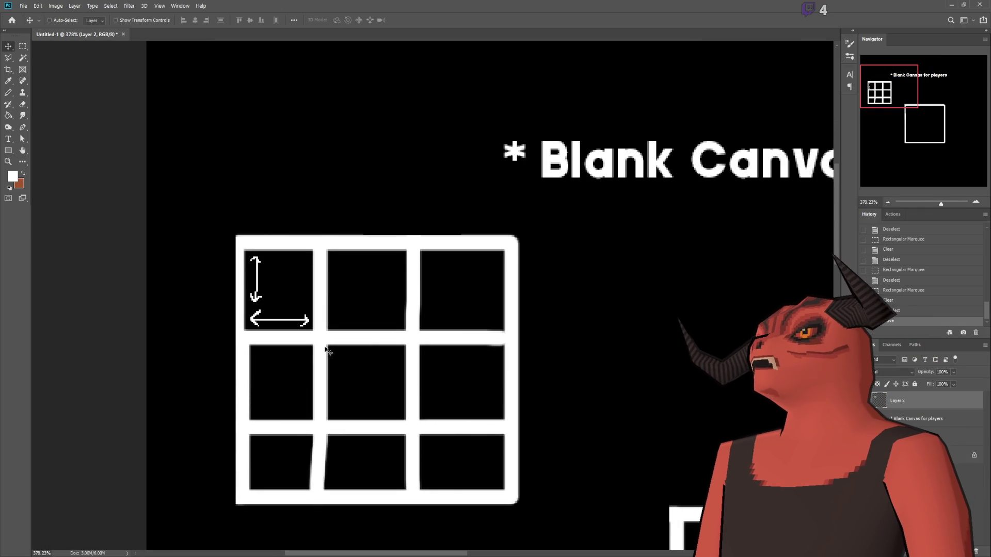
{"action": "scroll", "coordinate": [326, 350], "scroll_direction": "up", "scroll_amount": 2}
{"action": "left_click", "coordinate": [8, 92]}
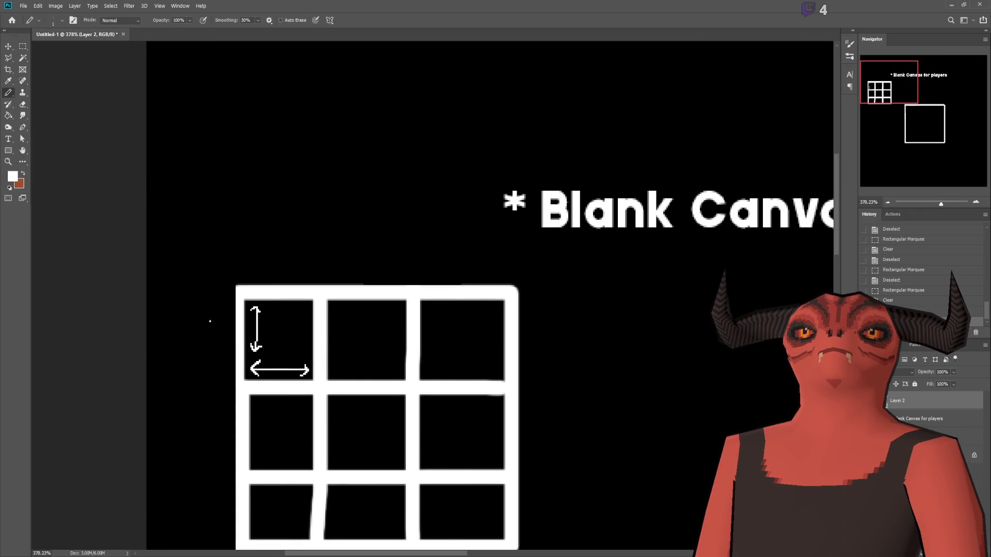
{"action": "scroll", "coordinate": [277, 230], "scroll_direction": "up", "scroll_amount": 2}
{"action": "scroll", "coordinate": [276, 230], "scroll_direction": "up", "scroll_amount": 5}
{"action": "mouse_move", "coordinate": [272, 113]}
{"action": "left_mouse_down"}
{"action": "mouse_move", "coordinate": [480, 285]}
{"action": "mouse_move", "coordinate": [327, 113]}
{"action": "left_mouse_up"}
{"action": "key", "text": "ctrl+z"}
{"action": "scroll", "coordinate": [382, 250], "scroll_direction": "down", "scroll_amount": 5}
{"action": "scroll", "coordinate": [356, 261], "scroll_direction": "up", "scroll_amount": 6}
- Try two more box outlines in the middle grid cell, undoing both
{"action": "mouse_move", "coordinate": [245, 123]}
{"action": "left_mouse_down"}
{"action": "mouse_move", "coordinate": [382, 281]}
{"action": "mouse_move", "coordinate": [380, 128]}
{"action": "mouse_move", "coordinate": [245, 108]}
{"action": "left_mouse_up"}
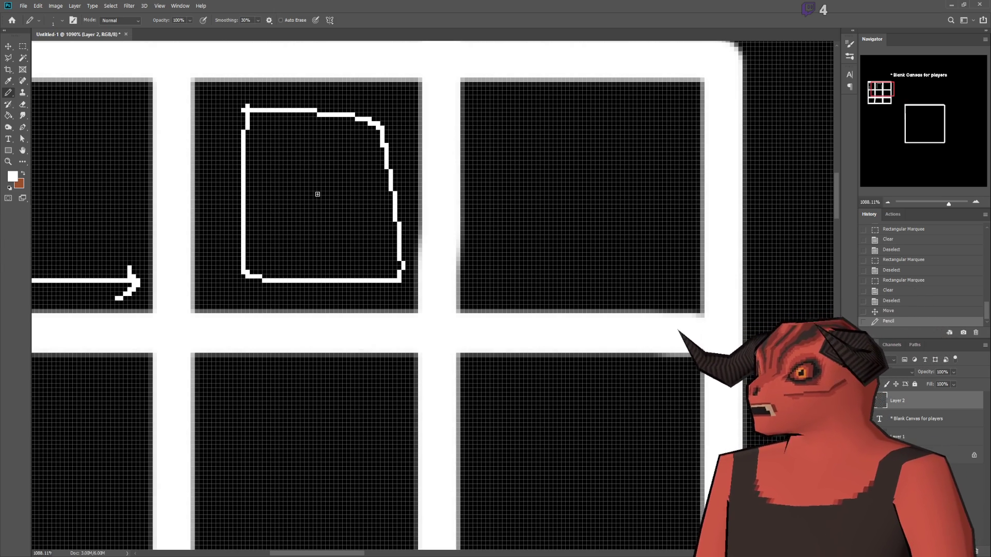
{"action": "scroll", "coordinate": [318, 203], "scroll_direction": "down", "scroll_amount": 5}
{"action": "scroll", "coordinate": [336, 239], "scroll_direction": "up", "scroll_amount": 6}
{"action": "key", "text": "ctrl+z"}
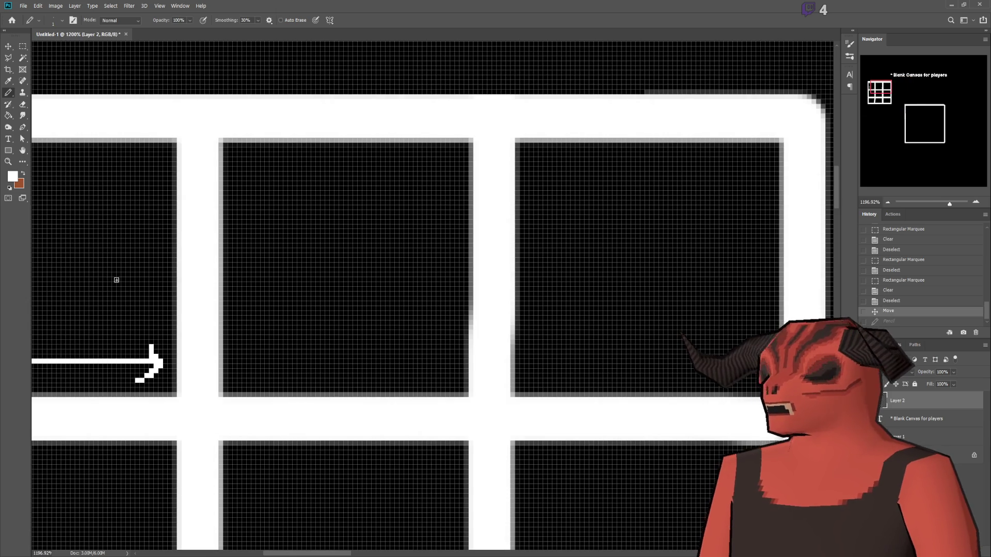
{"action": "mouse_move", "coordinate": [209, 273]}
{"action": "left_mouse_down"}
{"action": "mouse_move", "coordinate": [332, 269]}
{"action": "mouse_move", "coordinate": [323, 403]}
{"action": "left_mouse_up"}
{"action": "scroll", "coordinate": [390, 213], "scroll_direction": "up", "scroll_amount": 3}
{"action": "scroll", "coordinate": [412, 208], "scroll_direction": "down", "scroll_amount": 2}
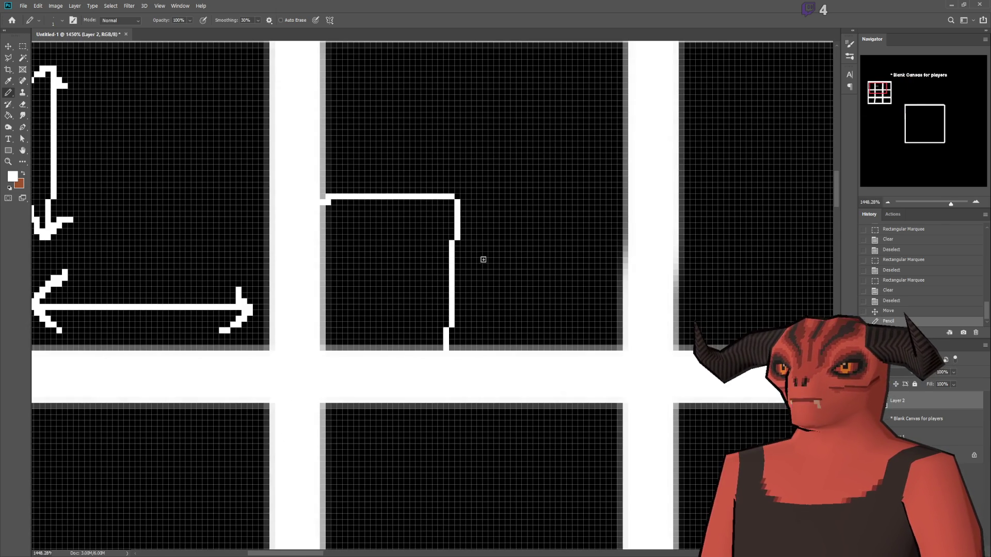
{"action": "scroll", "coordinate": [511, 219], "scroll_direction": "up", "scroll_amount": 3}
{"action": "key", "text": "ctrl+z"}
- Pencil a small square box outline on the black area above the grid
{"action": "scroll", "coordinate": [464, 181], "scroll_direction": "down", "scroll_amount": 4}
{"action": "scroll", "coordinate": [448, 135], "scroll_direction": "up", "scroll_amount": 3}
{"action": "scroll", "coordinate": [456, 161], "scroll_direction": "up", "scroll_amount": 2}
{"action": "mouse_move", "coordinate": [433, 138]}
{"action": "left_mouse_down"}
{"action": "mouse_move", "coordinate": [501, 287]}
{"action": "mouse_move", "coordinate": [560, 288]}
{"action": "mouse_move", "coordinate": [559, 156]}
{"action": "mouse_move", "coordinate": [506, 137]}
{"action": "mouse_move", "coordinate": [413, 139]}
{"action": "left_mouse_up"}
{"action": "scroll", "coordinate": [448, 401], "scroll_direction": "down", "scroll_amount": 5}
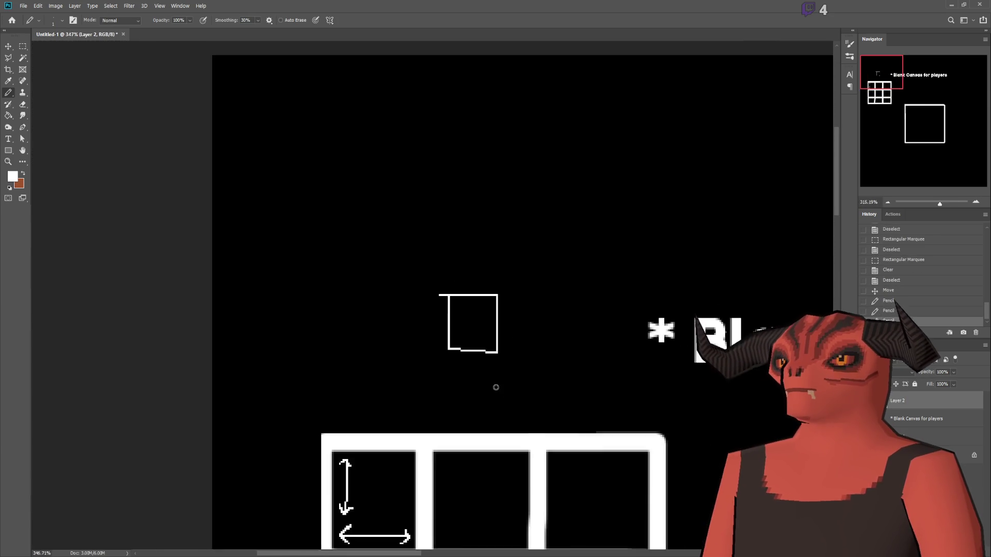
{"action": "scroll", "coordinate": [442, 329], "scroll_direction": "down", "scroll_amount": 3}
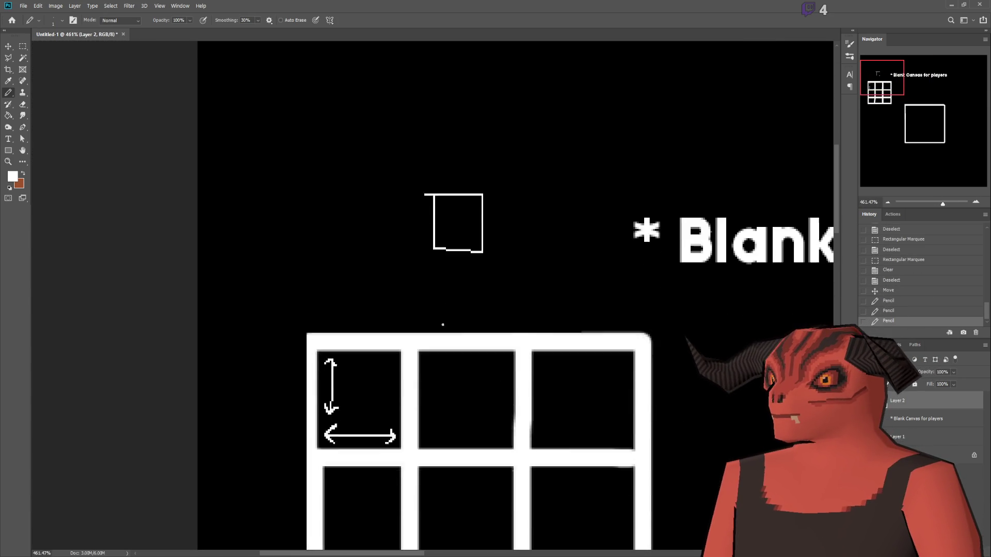
{"action": "mouse_move", "coordinate": [358, 317]}
{"action": "left_mouse_down"}
{"action": "mouse_move", "coordinate": [394, 232]}
{"action": "mouse_move", "coordinate": [503, 257]}
{"action": "mouse_move", "coordinate": [573, 311]}
{"action": "left_mouse_up"}
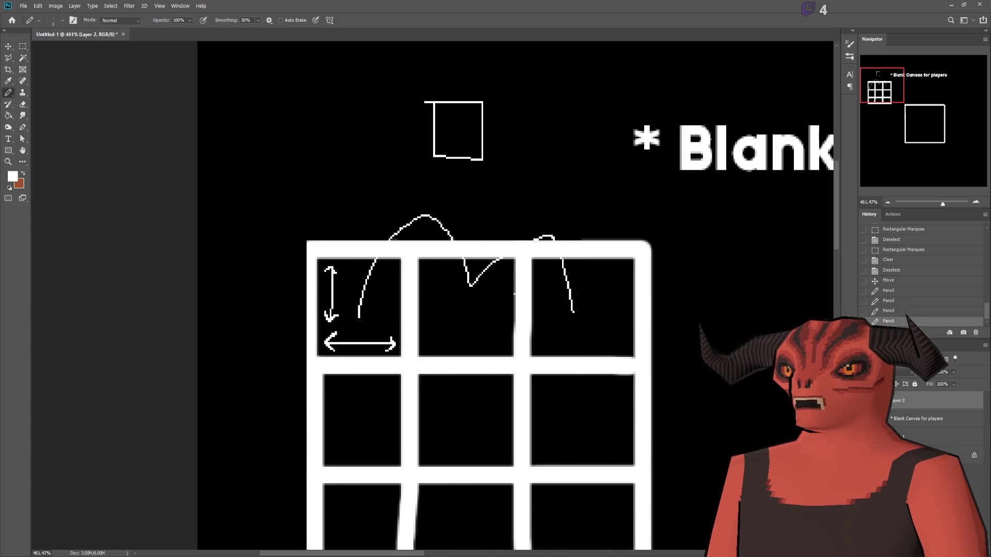
{"action": "scroll", "coordinate": [425, 303], "scroll_direction": "up", "scroll_amount": 3}
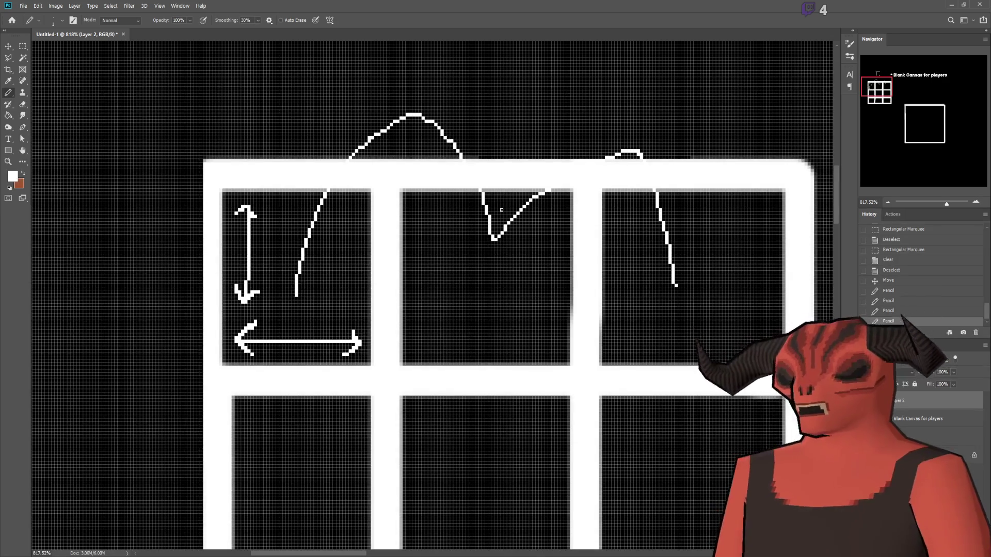
{"action": "key", "text": "ctrl+z"}
{"action": "scroll", "coordinate": [471, 348], "scroll_direction": "up", "scroll_amount": 3}
{"action": "mouse_move", "coordinate": [325, 374]}
{"action": "left_mouse_down"}
{"action": "mouse_move", "coordinate": [362, 239]}
{"action": "mouse_move", "coordinate": [618, 201]}
{"action": "mouse_move", "coordinate": [718, 371]}
{"action": "left_mouse_up"}
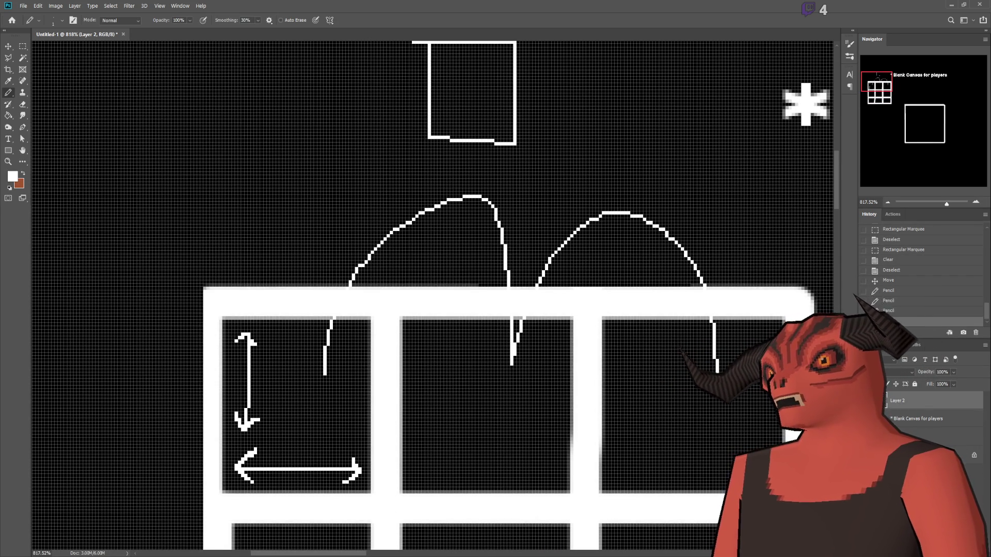
{"action": "scroll", "coordinate": [506, 319], "scroll_direction": "up", "scroll_amount": 5}
{"action": "key", "text": "ctrl+z"}
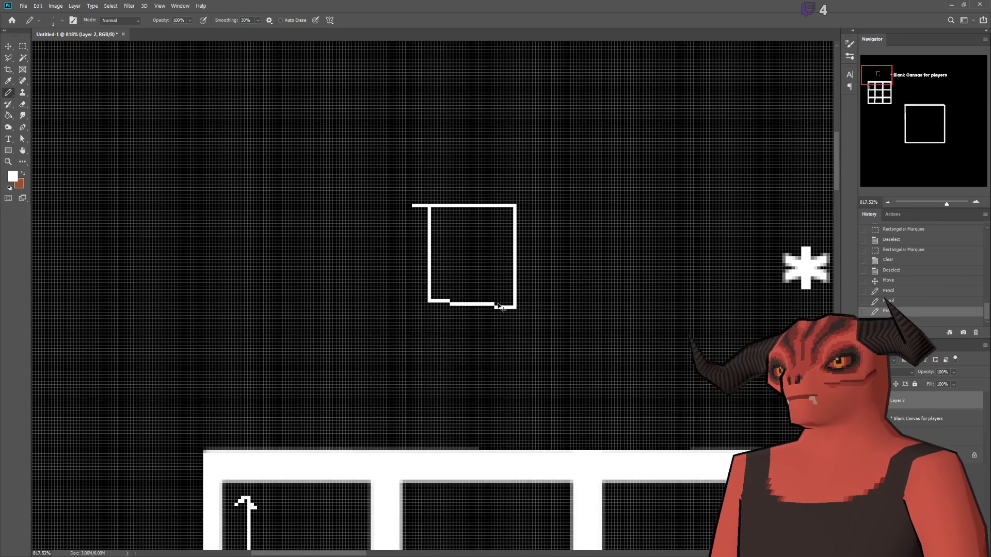
- Try a loop around the box and a zigzag letter, undoing both
{"action": "mouse_move", "coordinate": [438, 172]}
{"action": "left_mouse_down"}
{"action": "mouse_move", "coordinate": [542, 361]}
{"action": "mouse_move", "coordinate": [384, 159]}
{"action": "mouse_move", "coordinate": [444, 165]}
{"action": "left_mouse_up"}
{"action": "key", "text": "ctrl+z"}
{"action": "scroll", "coordinate": [467, 259], "scroll_direction": "up", "scroll_amount": 3}
{"action": "scroll", "coordinate": [468, 259], "scroll_direction": "up", "scroll_amount": 2}
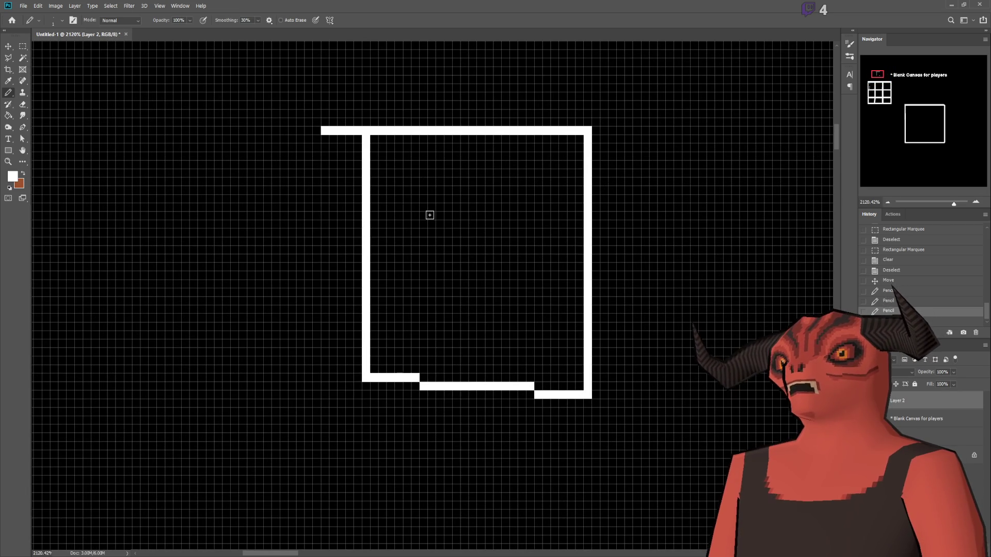
{"action": "scroll", "coordinate": [347, 212], "scroll_direction": "up", "scroll_amount": 2}
{"action": "mouse_move", "coordinate": [399, 71]}
{"action": "left_mouse_down"}
{"action": "mouse_move", "coordinate": [400, 80]}
{"action": "mouse_move", "coordinate": [447, 87]}
{"action": "mouse_move", "coordinate": [472, 62]}
{"action": "left_mouse_up"}
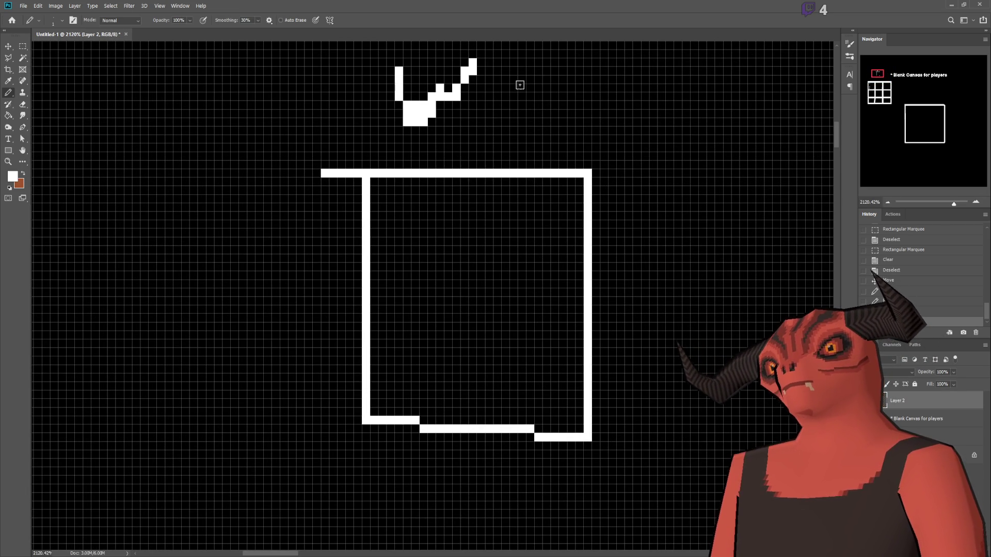
{"action": "key", "text": "ctrl+z"}
- Draw the pixel letters W and G just above the box
{"action": "mouse_move", "coordinate": [397, 76]}
{"action": "left_mouse_down"}
{"action": "mouse_move", "coordinate": [418, 138]}
{"action": "mouse_move", "coordinate": [439, 106]}
{"action": "mouse_move", "coordinate": [460, 123]}
{"action": "mouse_move", "coordinate": [481, 83]}
{"action": "left_mouse_up"}
{"action": "mouse_move", "coordinate": [518, 113]}
{"action": "left_mouse_down"}
{"action": "mouse_move", "coordinate": [549, 113]}
{"action": "mouse_move", "coordinate": [507, 135]}
{"action": "mouse_move", "coordinate": [524, 77]}
{"action": "left_mouse_up"}
{"action": "scroll", "coordinate": [490, 325], "scroll_direction": "down", "scroll_amount": 1}
{"action": "scroll", "coordinate": [546, 283], "scroll_direction": "up", "scroll_amount": 4}
{"action": "scroll", "coordinate": [522, 324], "scroll_direction": "down", "scroll_amount": 3}
{"action": "scroll", "coordinate": [522, 324], "scroll_direction": "up", "scroll_amount": 5}
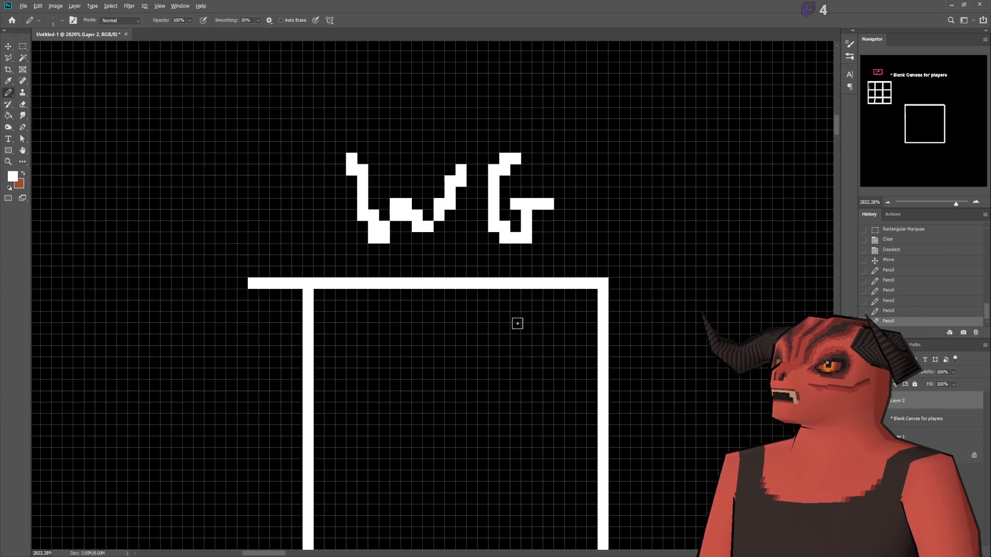
- Try extra G letters and a dash, then undo them
{"action": "mouse_move", "coordinate": [494, 213]}
{"action": "left_mouse_down"}
{"action": "mouse_move", "coordinate": [560, 214]}
{"action": "mouse_move", "coordinate": [454, 258]}
{"action": "mouse_move", "coordinate": [545, 156]}
{"action": "mouse_move", "coordinate": [524, 152]}
{"action": "left_mouse_up"}
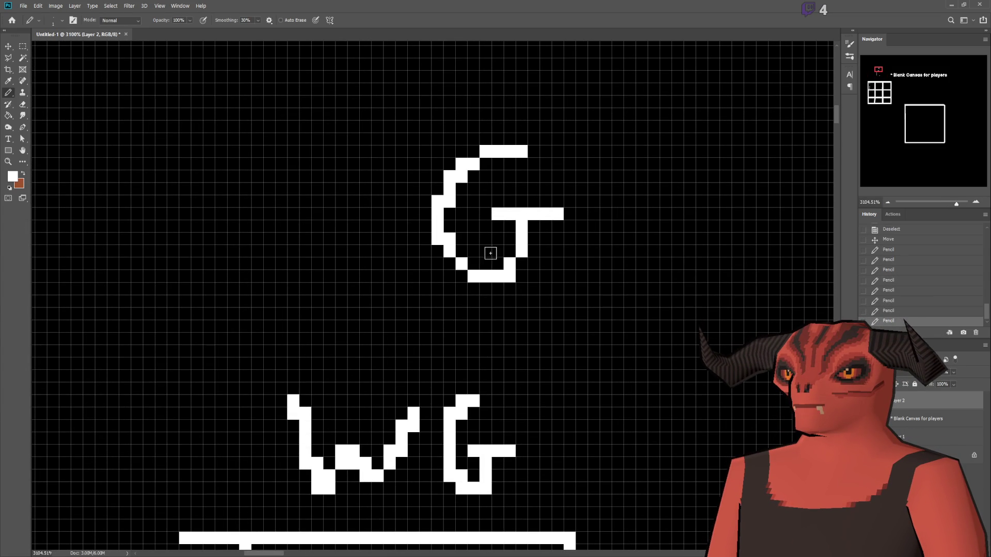
{"action": "left_click_drag", "start_coordinate": [246, 102], "coordinate": [305, 89]}
{"action": "mouse_move", "coordinate": [217, 128]}
{"action": "left_mouse_down"}
{"action": "mouse_move", "coordinate": [317, 165]}
{"action": "mouse_move", "coordinate": [360, 161]}
{"action": "left_mouse_up"}
{"action": "scroll", "coordinate": [155, 344], "scroll_direction": "down", "scroll_amount": 2}
{"action": "mouse_move", "coordinate": [215, 246]}
{"action": "left_mouse_down"}
{"action": "mouse_move", "coordinate": [290, 246]}
{"action": "mouse_move", "coordinate": [216, 163]}
{"action": "left_mouse_up"}
{"action": "scroll", "coordinate": [318, 360], "scroll_direction": "down", "scroll_amount": 5}
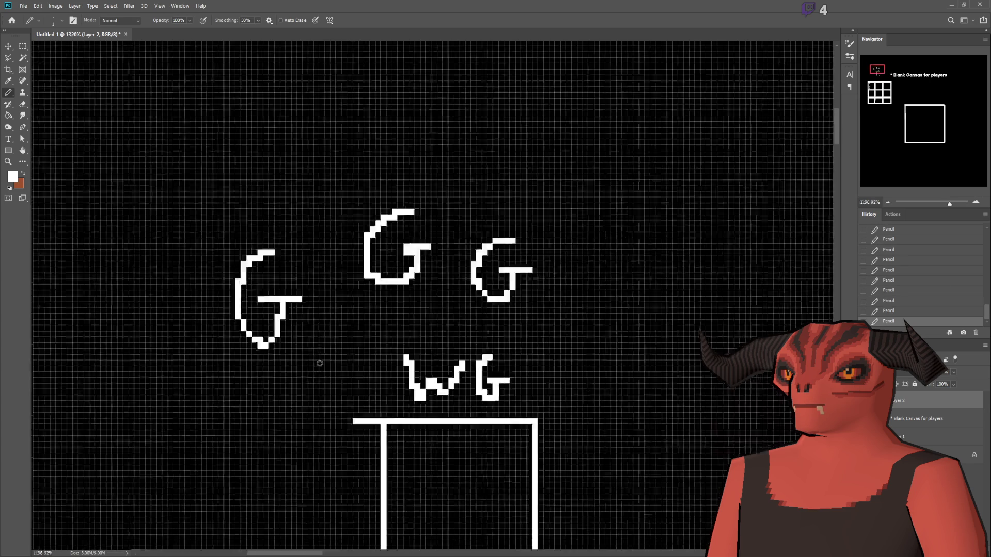
{"action": "key", "text": "ctrl+z"}
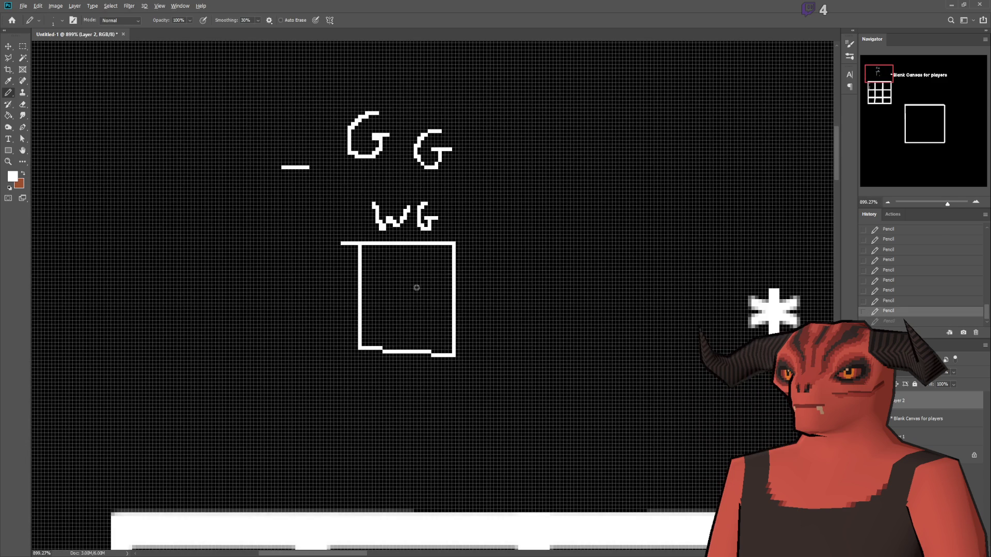
{"action": "scroll", "coordinate": [416, 287], "scroll_direction": "down", "scroll_amount": 2}
{"action": "key", "text": "ctrl+z"}
{"action": "key", "text": "ctrl+z"}
{"action": "key", "text": "ctrl+z"}
- Draw a rounded inner shape inside the box, discarding two earlier attempts
{"action": "scroll", "coordinate": [352, 288], "scroll_direction": "up", "scroll_amount": 4}
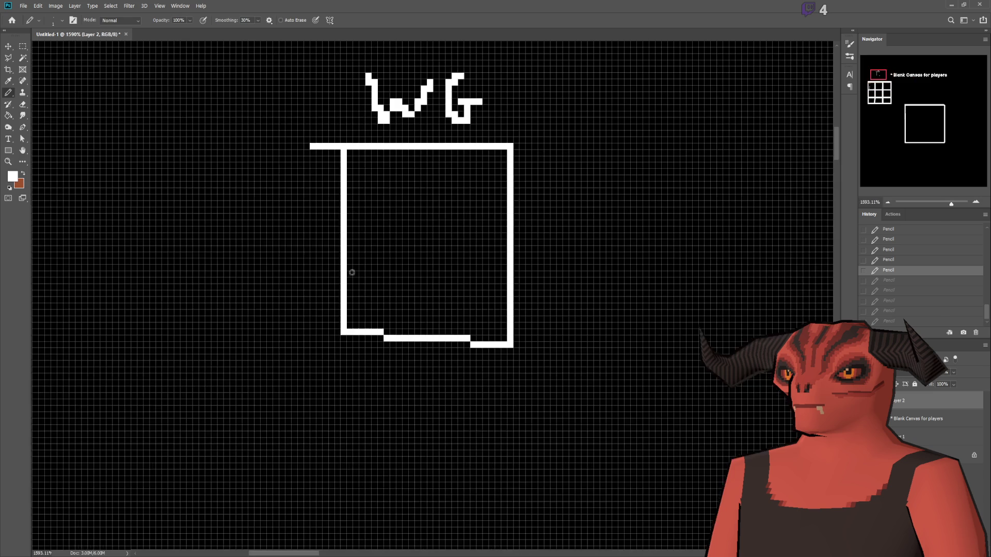
{"action": "scroll", "coordinate": [482, 200], "scroll_direction": "up", "scroll_amount": 4}
{"action": "mouse_move", "coordinate": [392, 175]}
{"action": "left_mouse_down"}
{"action": "mouse_move", "coordinate": [471, 248]}
{"action": "mouse_move", "coordinate": [393, 179]}
{"action": "left_mouse_up"}
{"action": "key", "text": "ctrl+z"}
{"action": "scroll", "coordinate": [449, 325], "scroll_direction": "up", "scroll_amount": 2}
{"action": "mouse_move", "coordinate": [387, 227]}
{"action": "left_mouse_down"}
{"action": "mouse_move", "coordinate": [372, 383]}
{"action": "mouse_move", "coordinate": [466, 250]}
{"action": "mouse_move", "coordinate": [388, 230]}
{"action": "mouse_move", "coordinate": [403, 355]}
{"action": "mouse_move", "coordinate": [513, 270]}
{"action": "mouse_move", "coordinate": [409, 228]}
{"action": "left_mouse_up"}
{"action": "key", "text": "ctrl+z"}
{"action": "key", "text": "ctrl+z"}
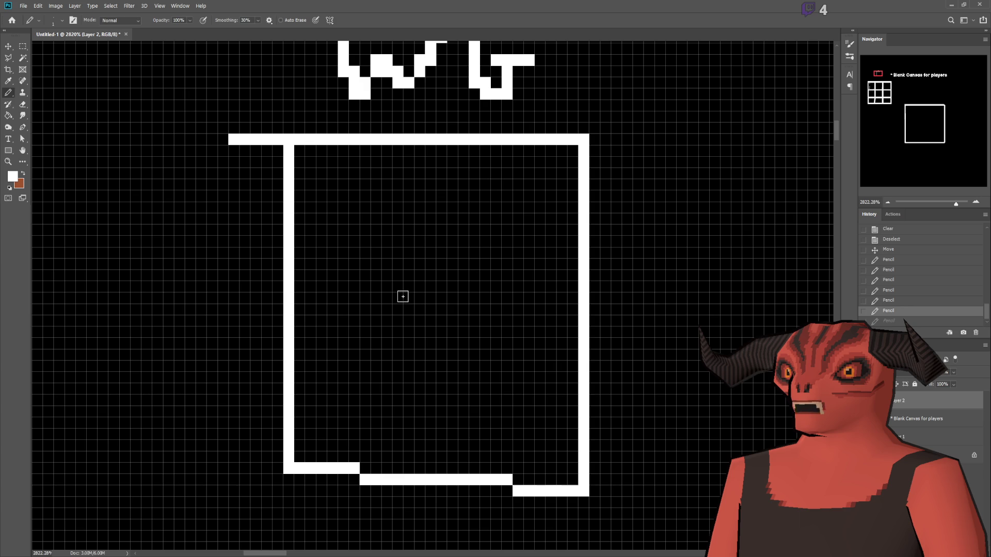
{"action": "scroll", "coordinate": [407, 297], "scroll_direction": "down", "scroll_amount": 1}
{"action": "scroll", "coordinate": [412, 294], "scroll_direction": "up", "scroll_amount": 1}
{"action": "mouse_move", "coordinate": [388, 230]}
{"action": "left_mouse_down"}
{"action": "mouse_move", "coordinate": [490, 207]}
{"action": "mouse_move", "coordinate": [491, 369]}
{"action": "mouse_move", "coordinate": [374, 369]}
{"action": "mouse_move", "coordinate": [373, 247]}
{"action": "mouse_move", "coordinate": [387, 230]}
{"action": "left_mouse_up"}
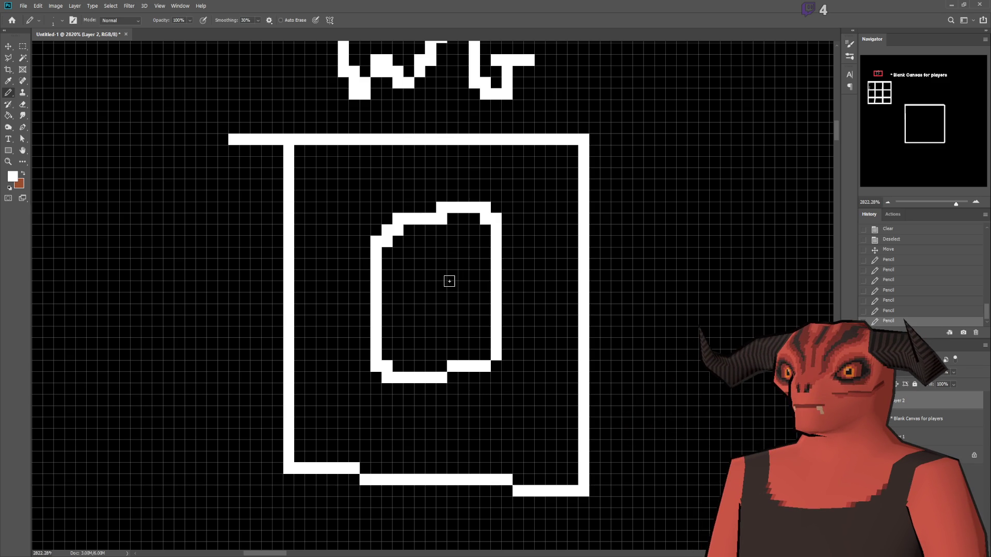
- Undo the inner rounded shape, then pencil in arcs, brackets and an arch inside the box
{"action": "key", "text": "ctrl+z"}
{"action": "mouse_move", "coordinate": [386, 253]}
{"action": "left_mouse_down"}
{"action": "mouse_move", "coordinate": [387, 299]}
{"action": "mouse_move", "coordinate": [471, 342]}
{"action": "mouse_move", "coordinate": [487, 238]}
{"action": "mouse_move", "coordinate": [383, 232]}
{"action": "mouse_move", "coordinate": [387, 245]}
{"action": "left_mouse_up"}
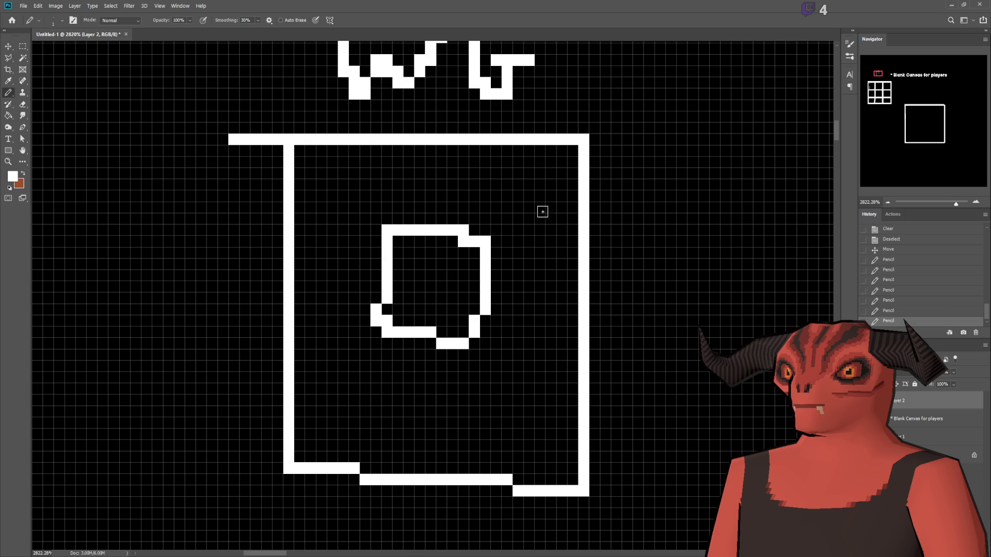
{"action": "mouse_move", "coordinate": [353, 373]}
{"action": "left_mouse_down"}
{"action": "mouse_move", "coordinate": [332, 405]}
{"action": "mouse_move", "coordinate": [437, 389]}
{"action": "left_mouse_up"}
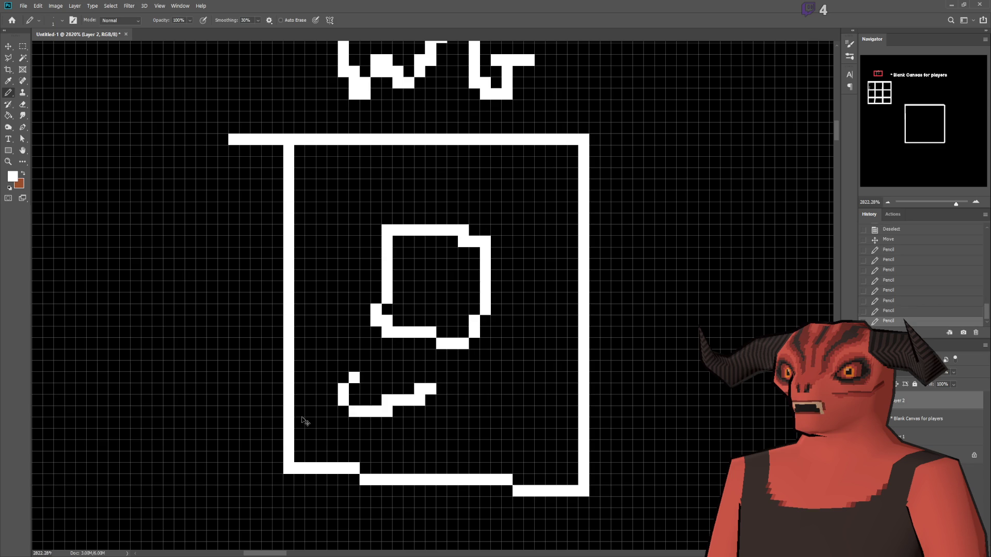
{"action": "key", "text": "ctrl+z"}
{"action": "mouse_move", "coordinate": [313, 421]}
{"action": "left_mouse_down"}
{"action": "mouse_move", "coordinate": [402, 413]}
{"action": "mouse_move", "coordinate": [482, 392]}
{"action": "mouse_move", "coordinate": [518, 411]}
{"action": "left_mouse_up"}
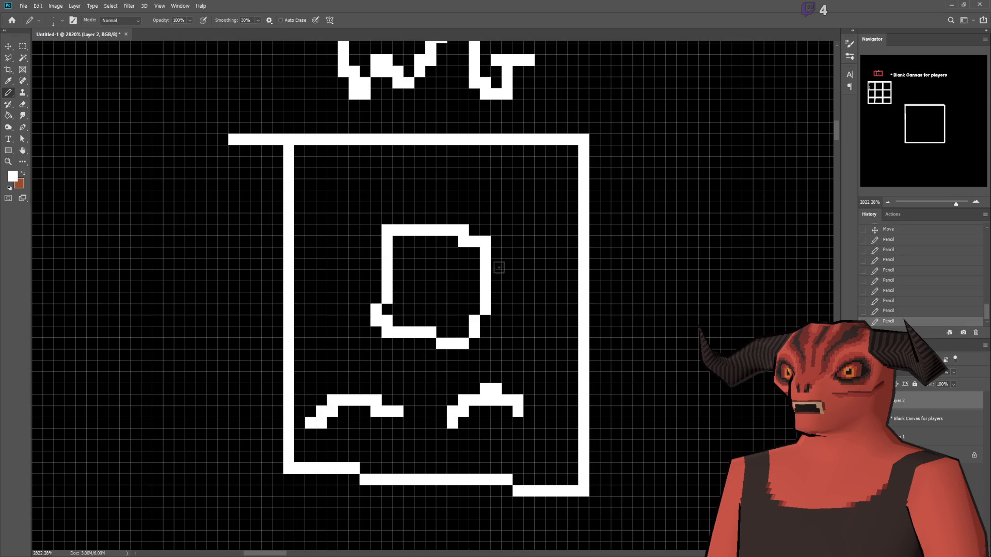
{"action": "mouse_move", "coordinate": [541, 230]}
{"action": "left_mouse_down"}
{"action": "mouse_move", "coordinate": [508, 294]}
{"action": "mouse_move", "coordinate": [573, 332]}
{"action": "left_mouse_up"}
{"action": "left_click_drag", "start_coordinate": [485, 184], "coordinate": [361, 185]}
{"action": "left_click_drag", "start_coordinate": [320, 238], "coordinate": [333, 310]}
- Undo the short bar, bracket and arc strokes until only the box outline under WG remains
{"action": "scroll", "coordinate": [427, 221], "scroll_direction": "up", "scroll_amount": 2}
{"action": "mouse_move", "coordinate": [367, 201]}
{"action": "left_mouse_down"}
{"action": "mouse_move", "coordinate": [500, 200]}
{"action": "mouse_move", "coordinate": [526, 400]}
{"action": "mouse_move", "coordinate": [372, 429]}
{"action": "mouse_move", "coordinate": [335, 301]}
{"action": "mouse_move", "coordinate": [398, 199]}
{"action": "left_mouse_up"}
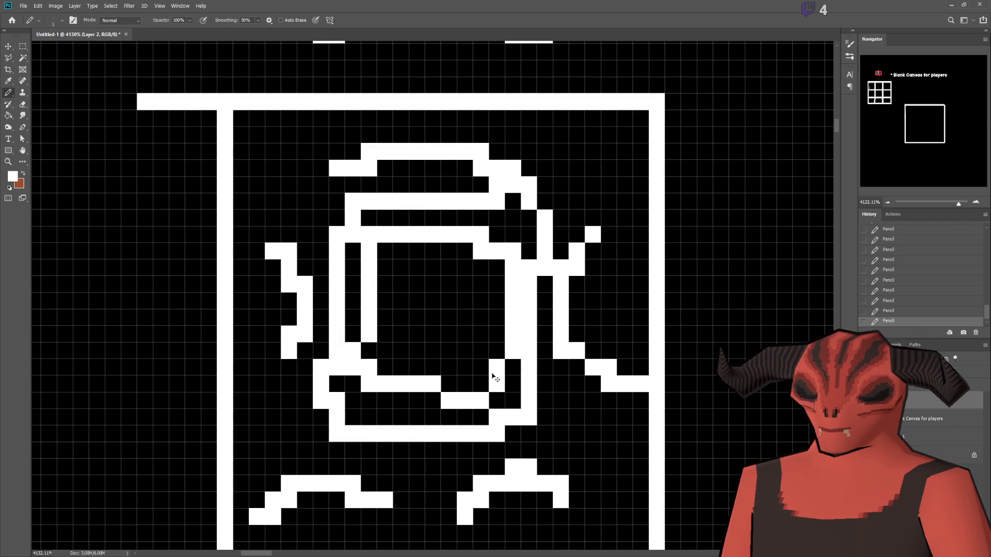
{"action": "key", "text": "ctrl+z"}
{"action": "scroll", "coordinate": [557, 373], "scroll_direction": "down", "scroll_amount": 2}
{"action": "scroll", "coordinate": [556, 373], "scroll_direction": "down", "scroll_amount": 1}
{"action": "scroll", "coordinate": [541, 340], "scroll_direction": "down", "scroll_amount": 2}
{"action": "scroll", "coordinate": [524, 308], "scroll_direction": "up", "scroll_amount": 1}
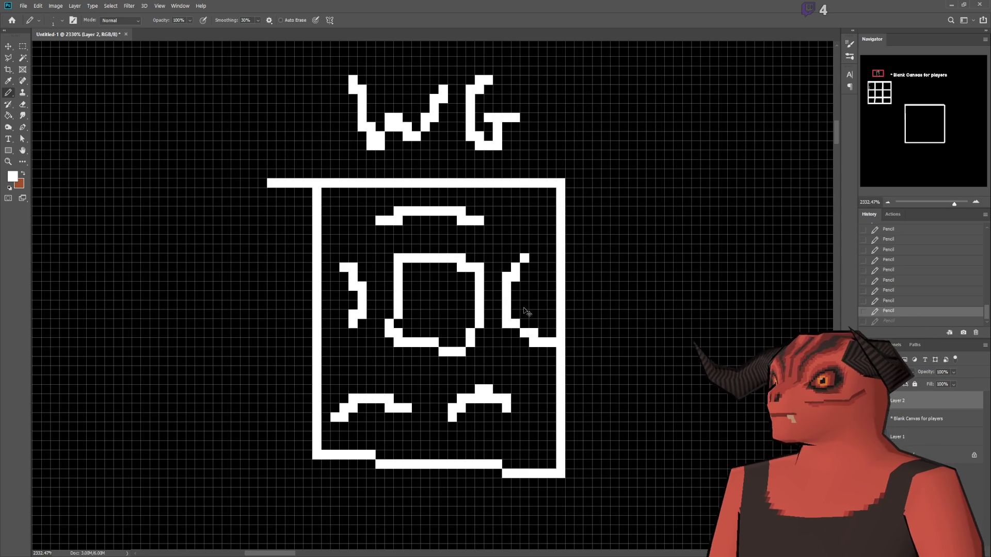
{"action": "key", "text": "ctrl+z"}
{"action": "key", "text": "ctrl+z"}
{"action": "key", "text": "ctrl+z"}
{"action": "key", "text": "ctrl+z"}
{"action": "key", "text": "ctrl+z"}
{"action": "key", "text": "ctrl+shift+z"}
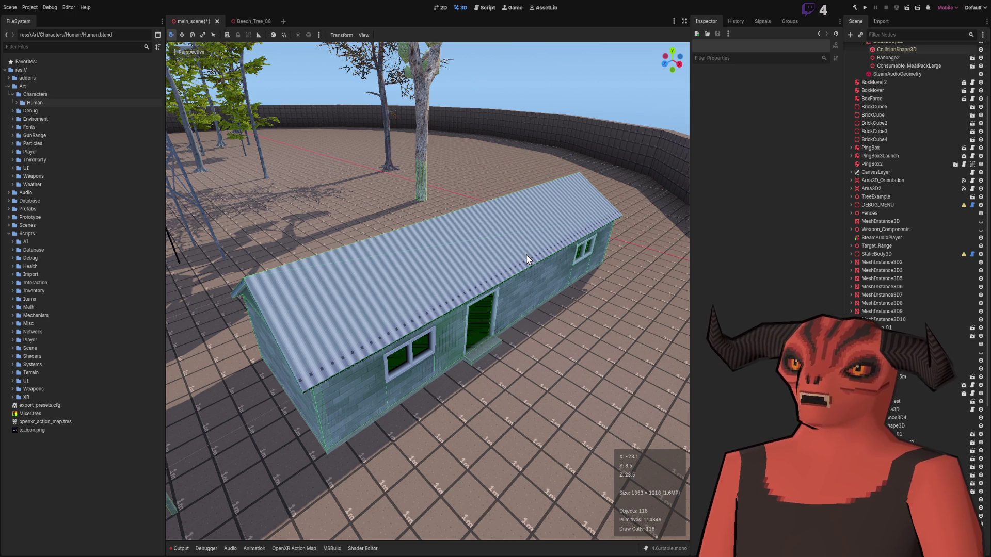
- Start freelook in Godot's 3D view and fly the camera up to the house wall
{"action": "right_click", "coordinate": [525, 255]}
{"action": "key", "text": "w"}
{"action": "key", "text": "w"}
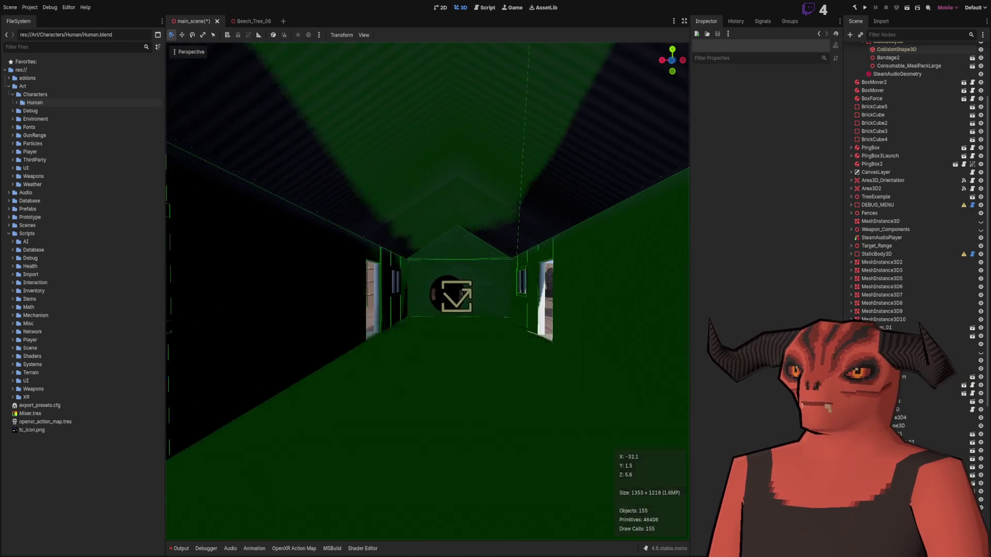
- Fly back down the corridor, into the dark house interior, then out toward the gridded wall
{"action": "right_click", "coordinate": [338, 367]}
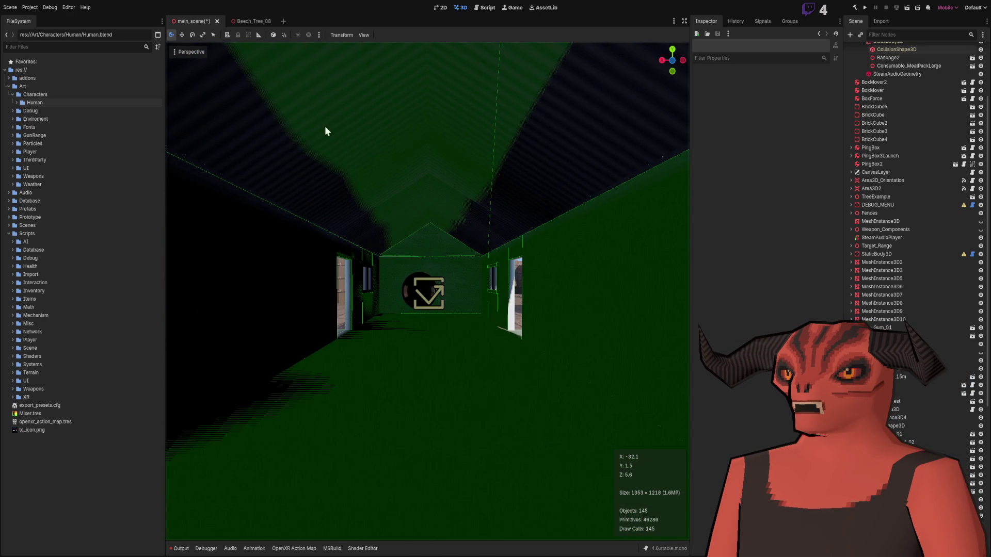
{"action": "right_click", "coordinate": [521, 166]}
{"action": "key", "text": "s"}
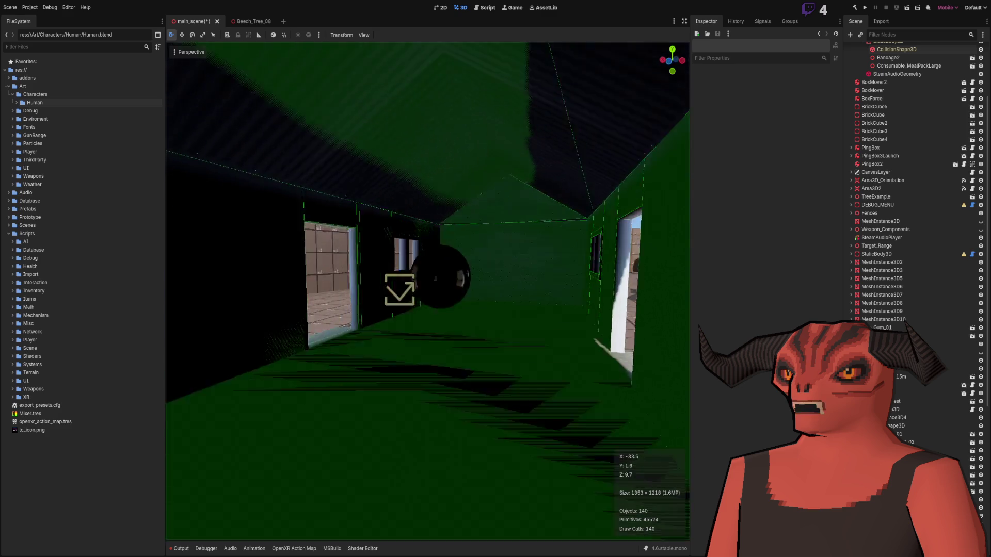
{"action": "right_click", "coordinate": [477, 41]}
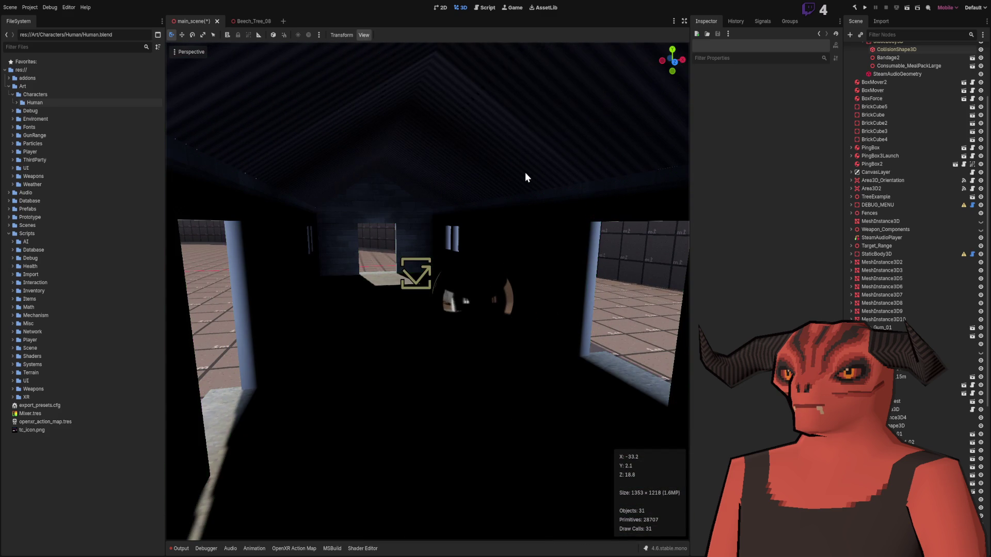
{"action": "right_click", "coordinate": [446, 259]}
{"action": "key", "text": "w"}
{"action": "key", "text": "w"}
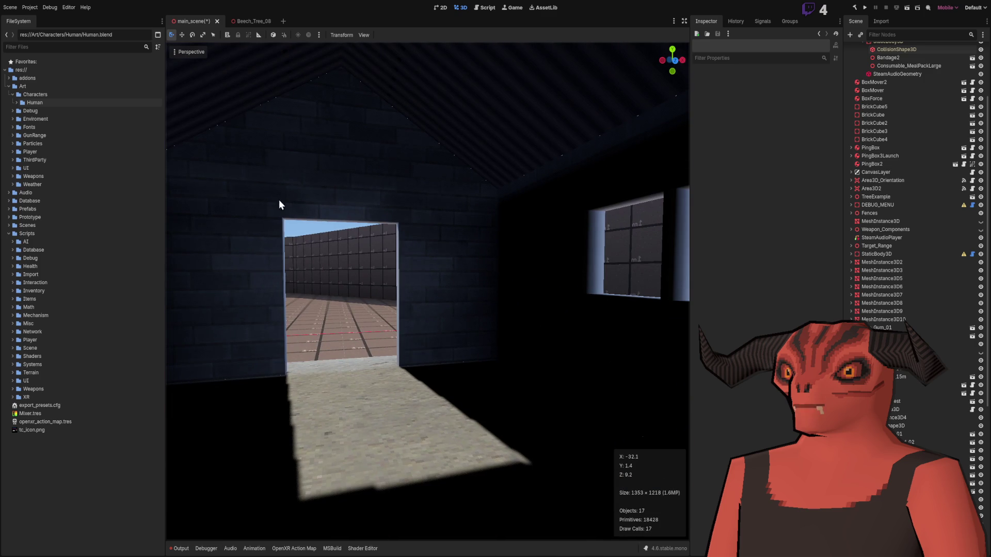
{"action": "right_click", "coordinate": [336, 175]}
{"action": "key", "text": "w"}
{"action": "key", "text": "w"}
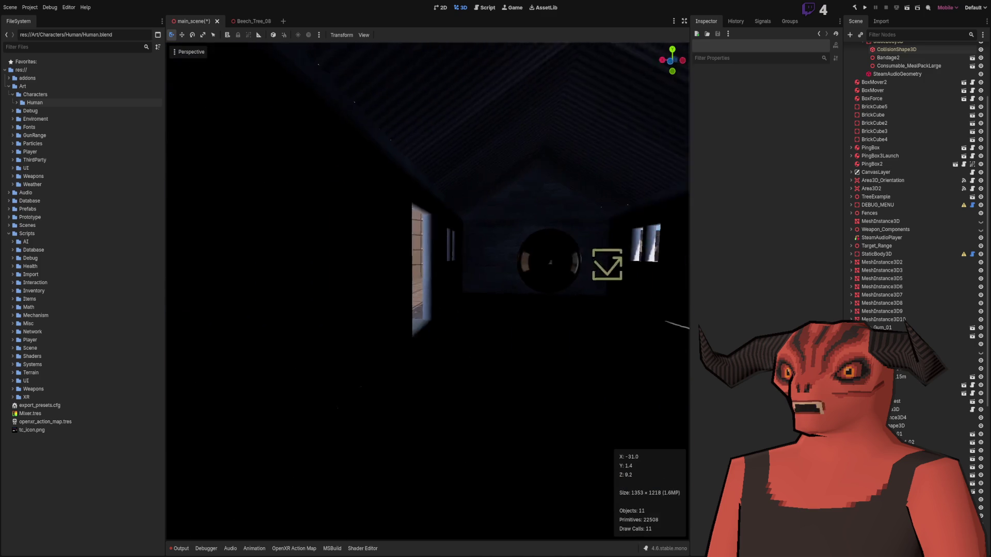
{"action": "key", "text": "w"}
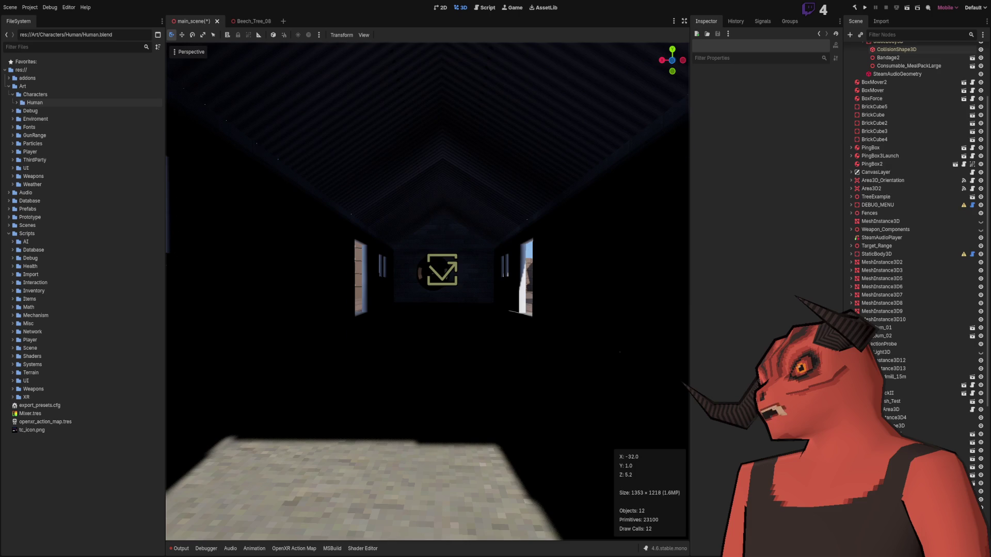
{"action": "key", "text": "w"}
{"action": "key", "text": "w"}
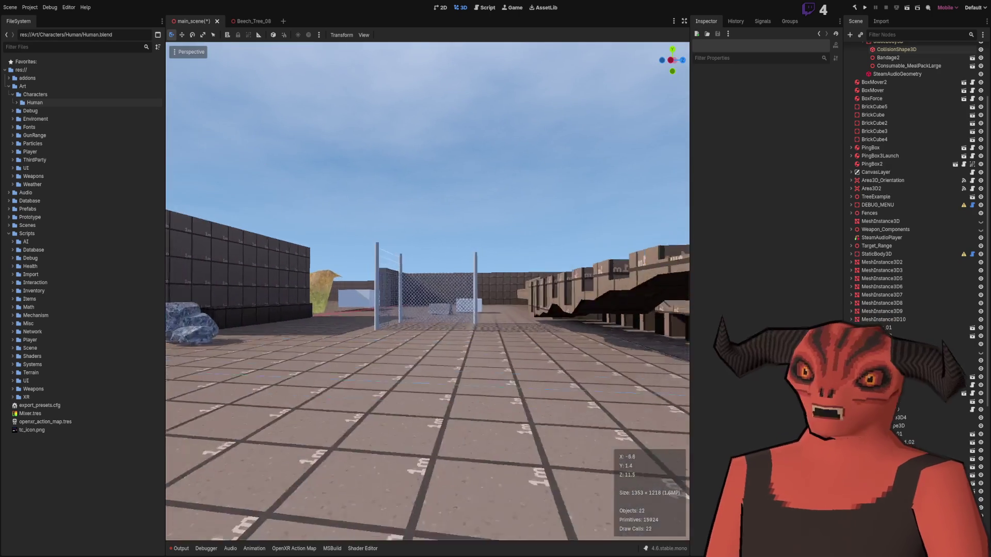
- Fly across the courtyard past the brick pillars to inspect the rifle and nearby props
{"action": "key", "text": "w"}
{"action": "key", "text": "s"}
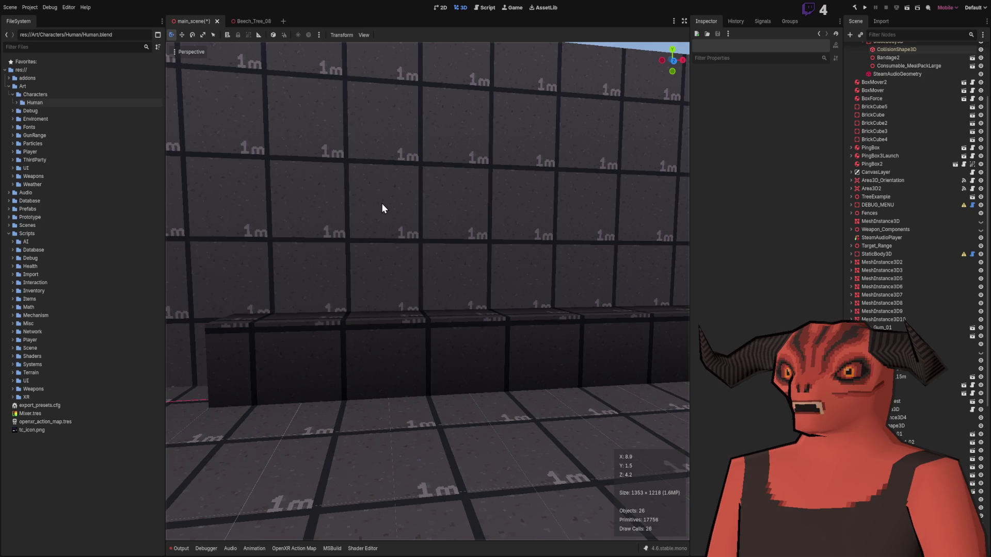
{"action": "key", "text": "a"}
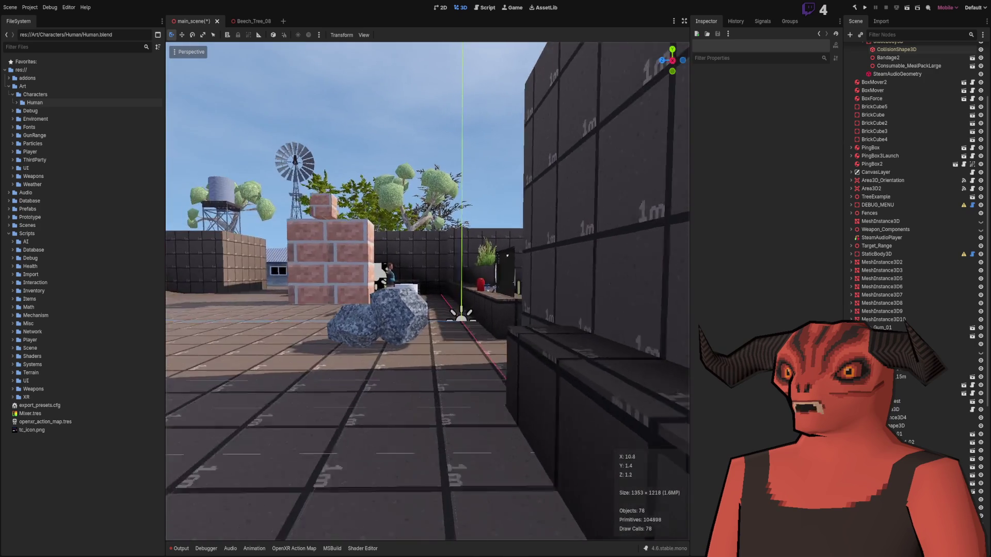
{"action": "key", "text": "w"}
{"action": "key", "text": "w"}
{"action": "key", "text": "w"}
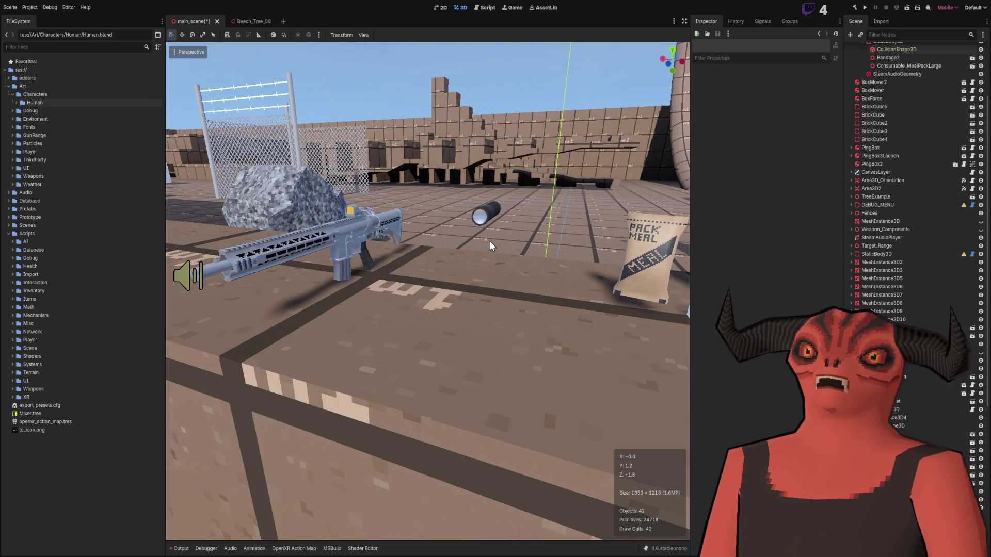
{"action": "key", "text": "w"}
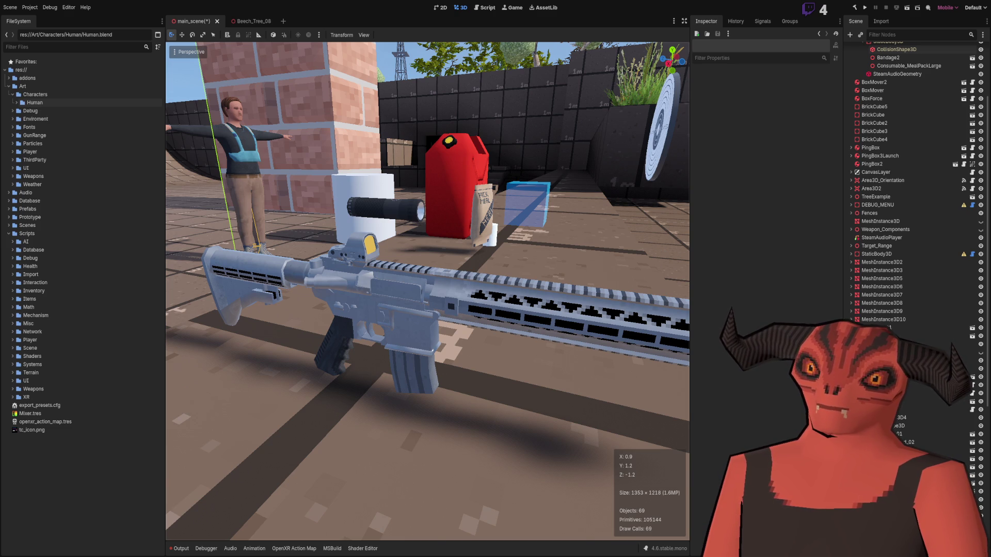
{"action": "key", "text": "s"}
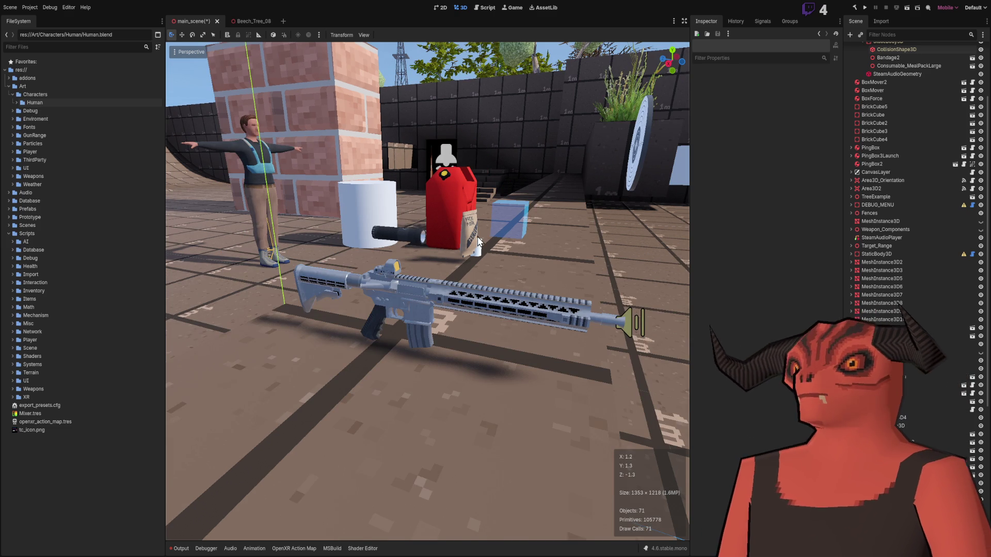
- Fly back toward the house and through its wall, ending inside facing the doorway
{"action": "right_click", "coordinate": [479, 243]}
{"action": "key", "text": "w"}
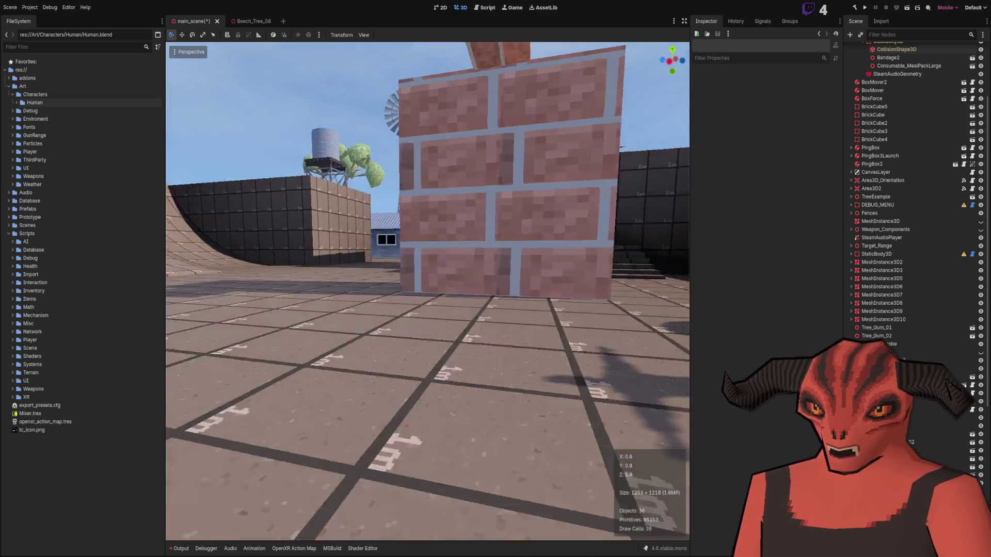
{"action": "key", "text": "w"}
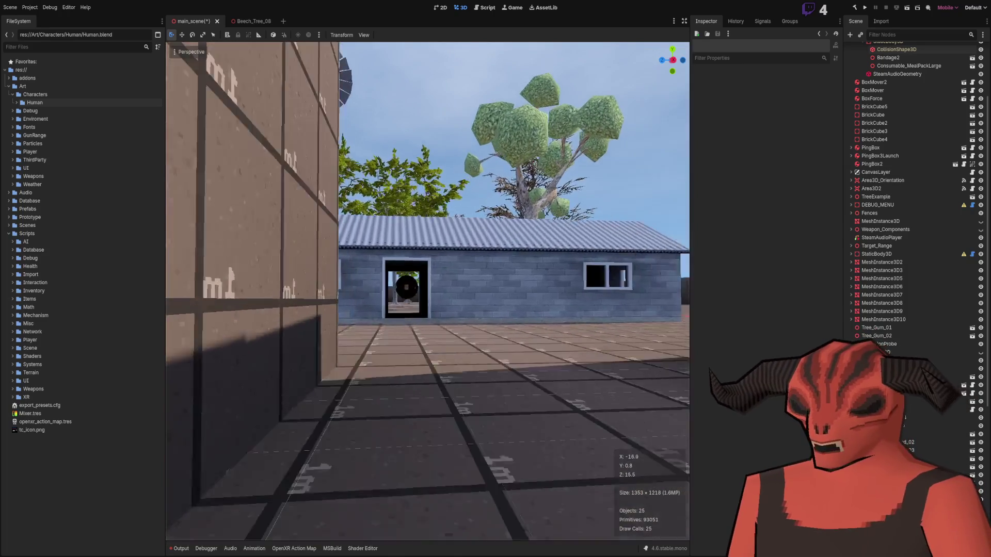
{"action": "key", "text": "w"}
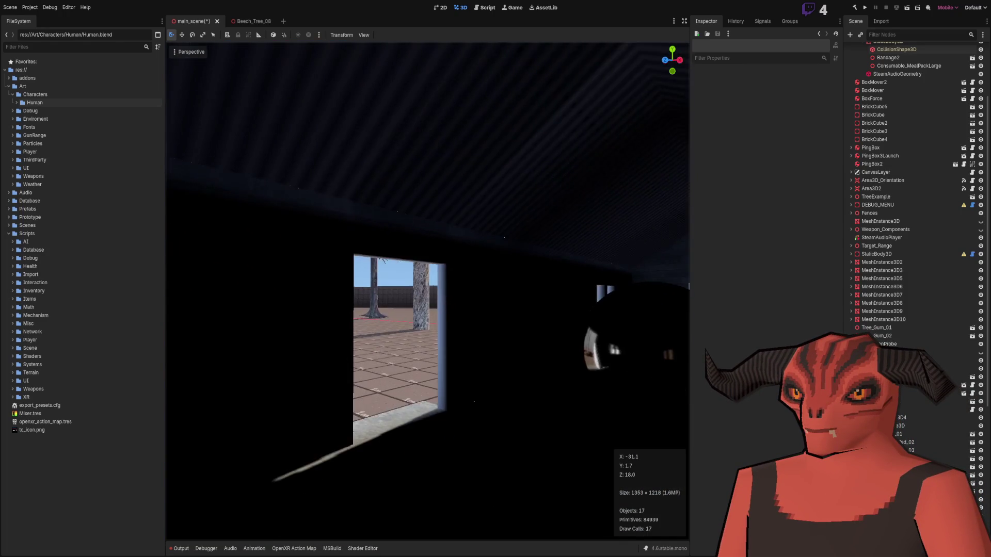
{"action": "key", "text": "s"}
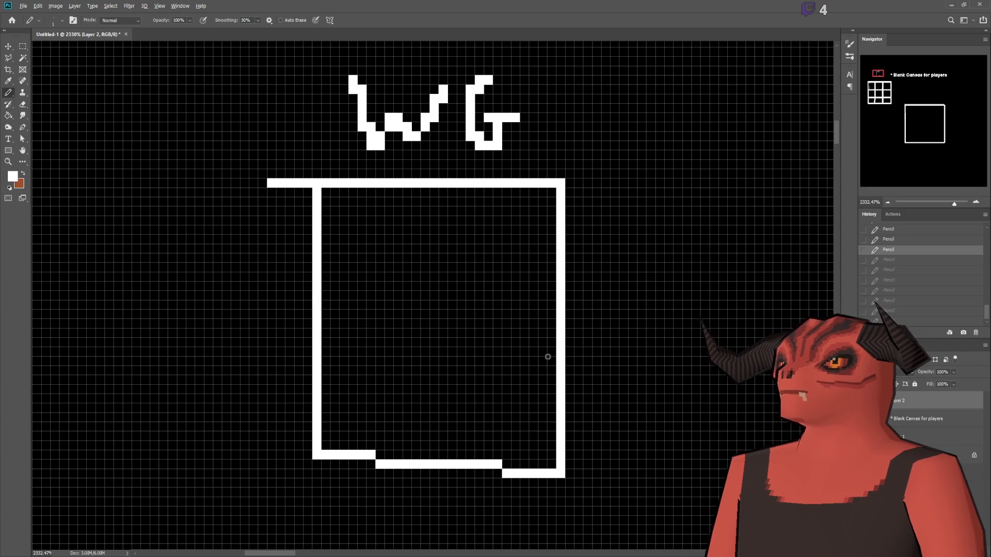
{"action": "scroll", "coordinate": [545, 358], "scroll_direction": "down", "scroll_amount": 5}
{"action": "scroll", "coordinate": [546, 361], "scroll_direction": "down", "scroll_amount": 3}
{"action": "scroll", "coordinate": [546, 366], "scroll_direction": "down", "scroll_amount": 2}
{"action": "scroll", "coordinate": [531, 387], "scroll_direction": "up", "scroll_amount": 3}
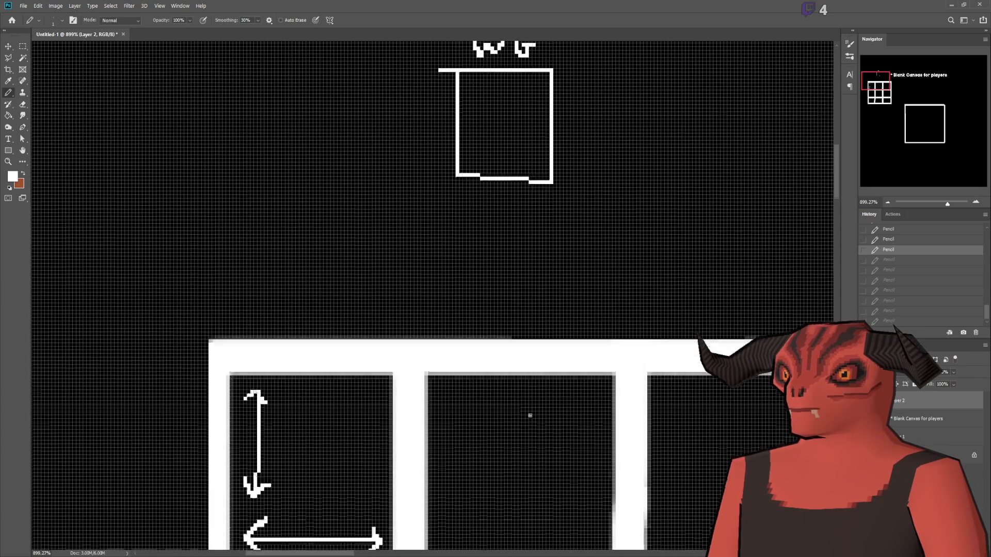
{"action": "scroll", "coordinate": [525, 272], "scroll_direction": "up", "scroll_amount": 3}
{"action": "scroll", "coordinate": [557, 258], "scroll_direction": "up", "scroll_amount": 2}
{"action": "scroll", "coordinate": [481, 281], "scroll_direction": "up", "scroll_amount": 1}
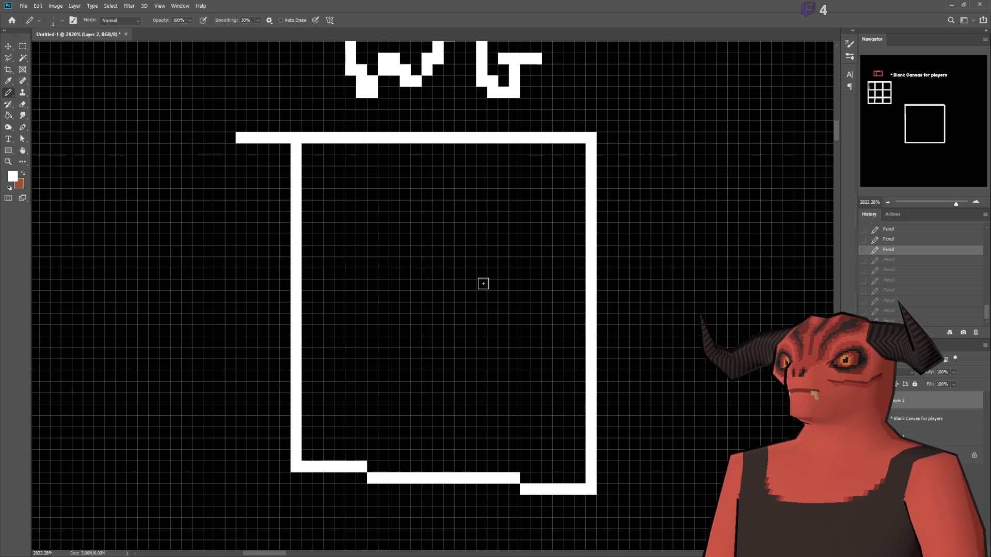
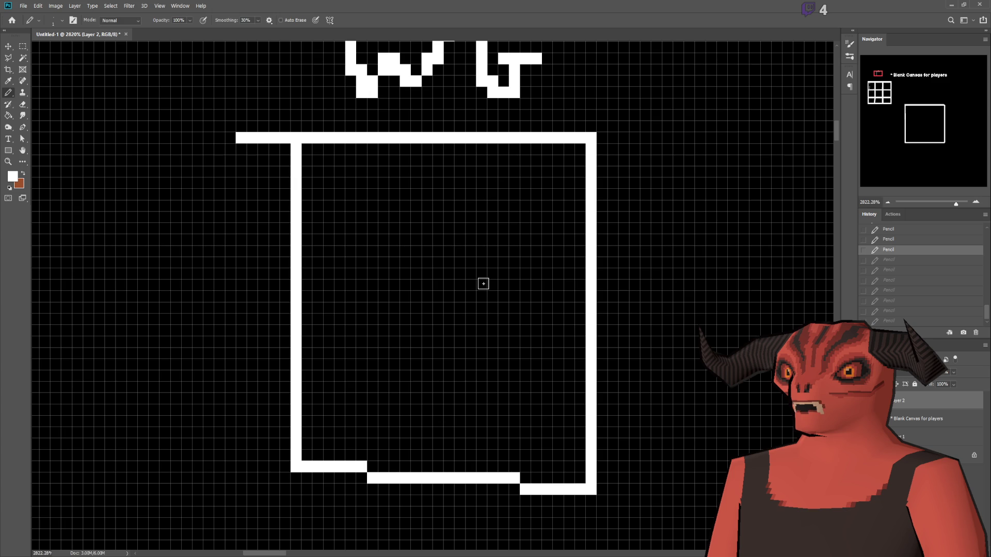
- Pencil the pistol outline, close its top-left corner, and undo a stray grip line
{"action": "scroll", "coordinate": [483, 284], "scroll_direction": "down", "scroll_amount": 5, "text": "alt"}
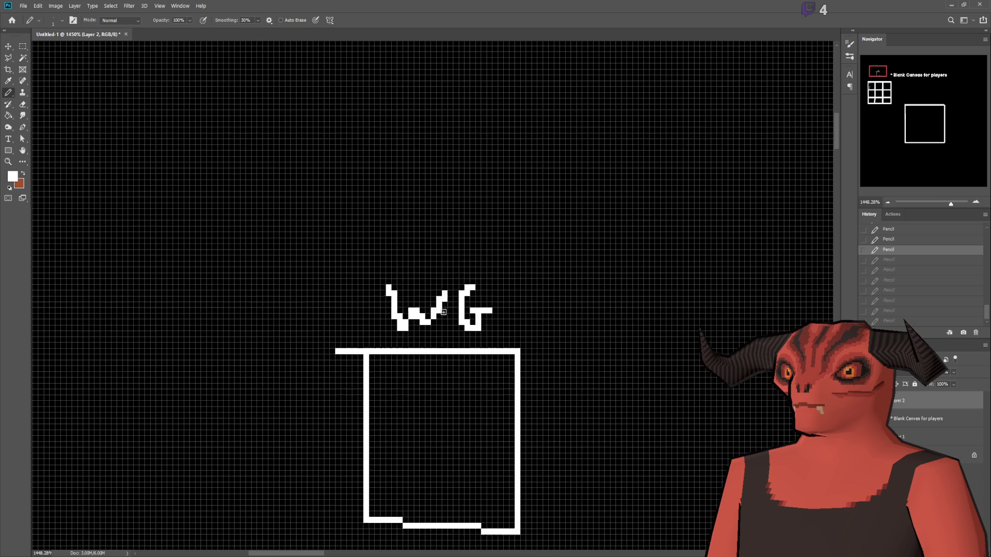
{"action": "scroll", "coordinate": [443, 312], "scroll_direction": "down", "scroll_amount": 4, "text": "alt"}
{"action": "scroll", "coordinate": [320, 161], "scroll_direction": "up", "scroll_amount": 3}
{"action": "mouse_move", "coordinate": [363, 171]}
{"action": "left_mouse_down"}
{"action": "mouse_move", "coordinate": [439, 262]}
{"action": "mouse_move", "coordinate": [444, 184]}
{"action": "mouse_move", "coordinate": [504, 177]}
{"action": "mouse_move", "coordinate": [419, 139]}
{"action": "mouse_move", "coordinate": [370, 154]}
{"action": "mouse_move", "coordinate": [363, 171]}
{"action": "left_mouse_up"}
{"action": "mouse_move", "coordinate": [442, 197]}
{"action": "left_mouse_down"}
{"action": "mouse_move", "coordinate": [419, 194]}
{"action": "mouse_move", "coordinate": [412, 262]}
{"action": "left_mouse_up"}
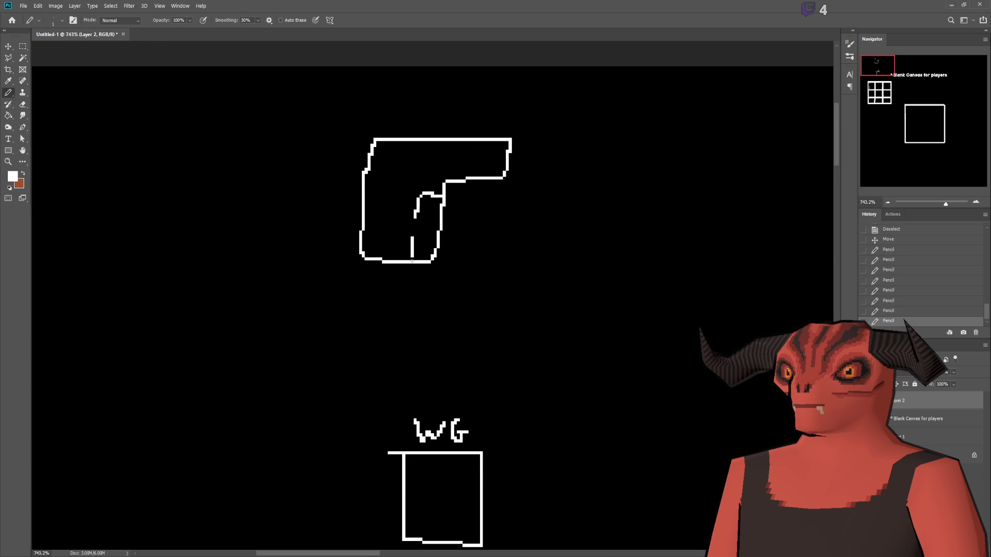
{"action": "mouse_move", "coordinate": [364, 201]}
{"action": "left_mouse_down"}
{"action": "mouse_move", "coordinate": [408, 202]}
{"action": "mouse_move", "coordinate": [383, 217]}
{"action": "mouse_move", "coordinate": [392, 216]}
{"action": "mouse_move", "coordinate": [396, 169]}
{"action": "mouse_move", "coordinate": [366, 170]}
{"action": "left_mouse_up"}
{"action": "key", "text": "ctrl+z"}
- Draw a vertical line down the grip and add another stroke above the pistol
{"action": "left_click_drag", "start_coordinate": [396, 221], "coordinate": [395, 262]}
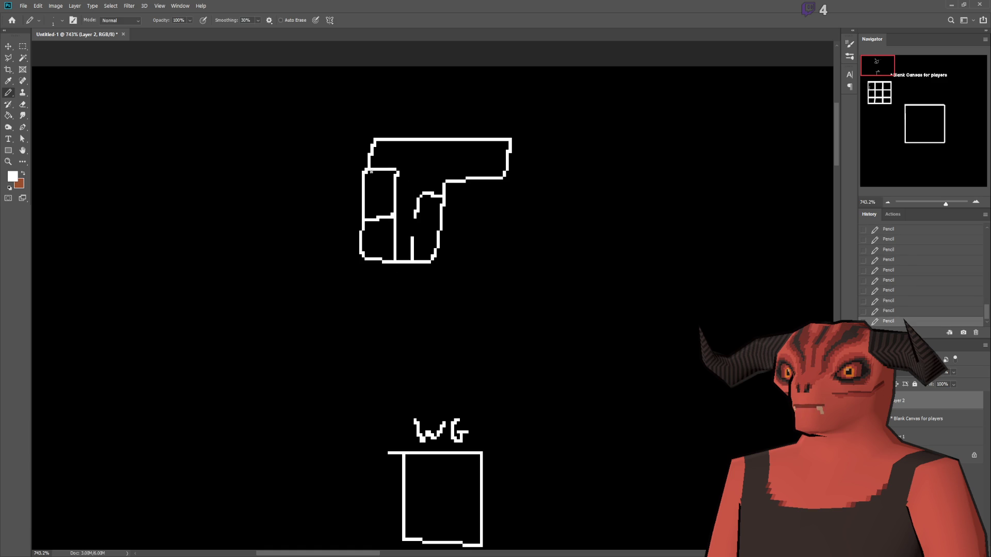
{"action": "scroll", "coordinate": [425, 159], "scroll_direction": "up", "scroll_amount": 2}
{"action": "scroll", "coordinate": [369, 136], "scroll_direction": "up", "scroll_amount": 2}
{"action": "mouse_move", "coordinate": [382, 126]}
{"action": "left_mouse_down"}
{"action": "mouse_move", "coordinate": [388, 101]}
{"action": "mouse_move", "coordinate": [390, 133]}
{"action": "mouse_move", "coordinate": [411, 116]}
{"action": "mouse_move", "coordinate": [413, 130]}
{"action": "mouse_move", "coordinate": [431, 102]}
{"action": "mouse_move", "coordinate": [441, 113]}
{"action": "left_mouse_up"}
{"action": "scroll", "coordinate": [443, 206], "scroll_direction": "down", "scroll_amount": 2}
{"action": "scroll", "coordinate": [431, 243], "scroll_direction": "up", "scroll_amount": 2}
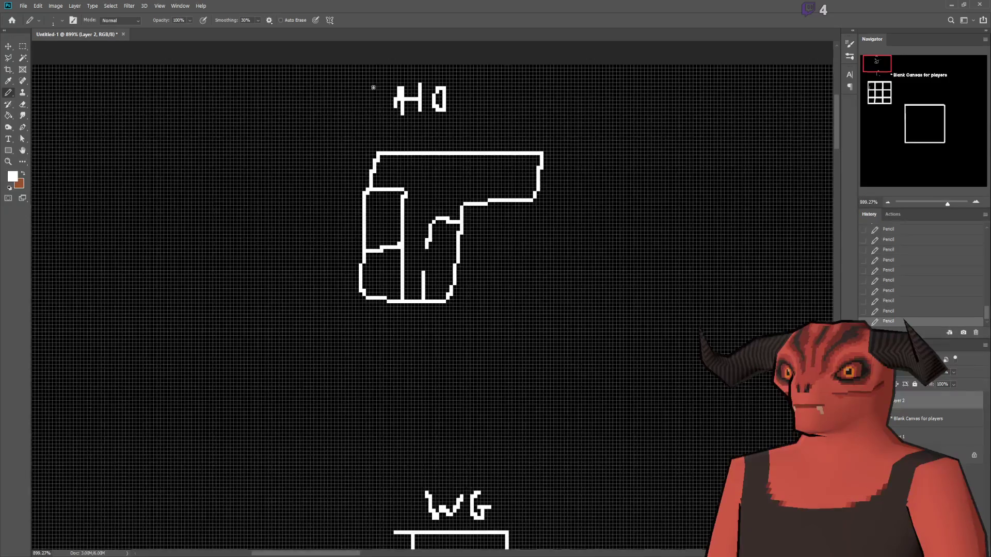
{"action": "scroll", "coordinate": [376, 95], "scroll_direction": "up", "scroll_amount": 4}
- Erase the stray pixel left of the H with a rectangular selection, then return to the Pencil
{"action": "left_click", "coordinate": [23, 46]}
{"action": "mouse_move", "coordinate": [342, 54]}
{"action": "left_mouse_down"}
{"action": "mouse_move", "coordinate": [433, 155]}
{"action": "mouse_move", "coordinate": [431, 185]}
{"action": "left_mouse_up"}
{"action": "key", "text": "Delete"}
{"action": "key", "text": "ctrl+d"}
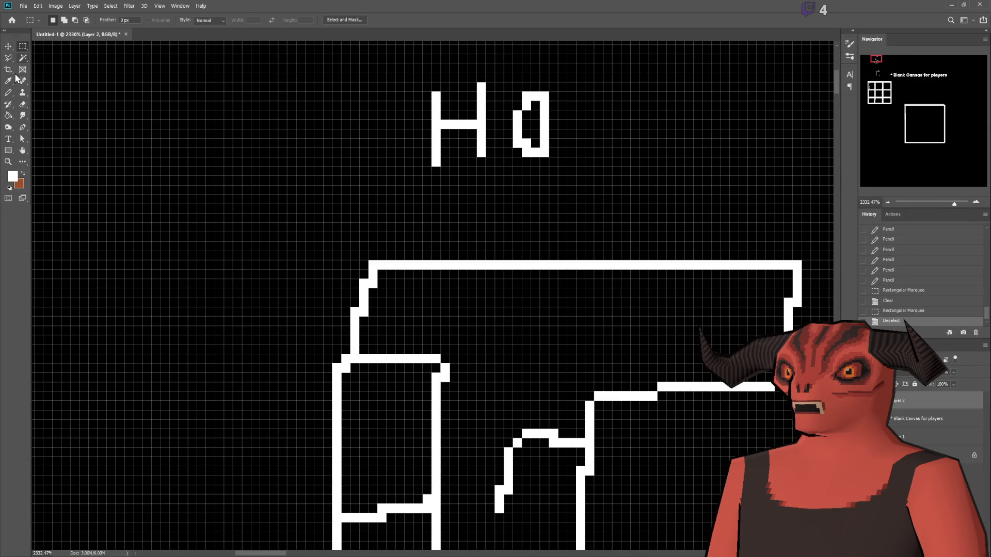
{"action": "key", "text": "b"}
- Add two short horizontal ticks at the end of the pistol barrel
{"action": "scroll", "coordinate": [641, 281], "scroll_direction": "down", "scroll_amount": 3}
{"action": "scroll", "coordinate": [535, 168], "scroll_direction": "up", "scroll_amount": 5}
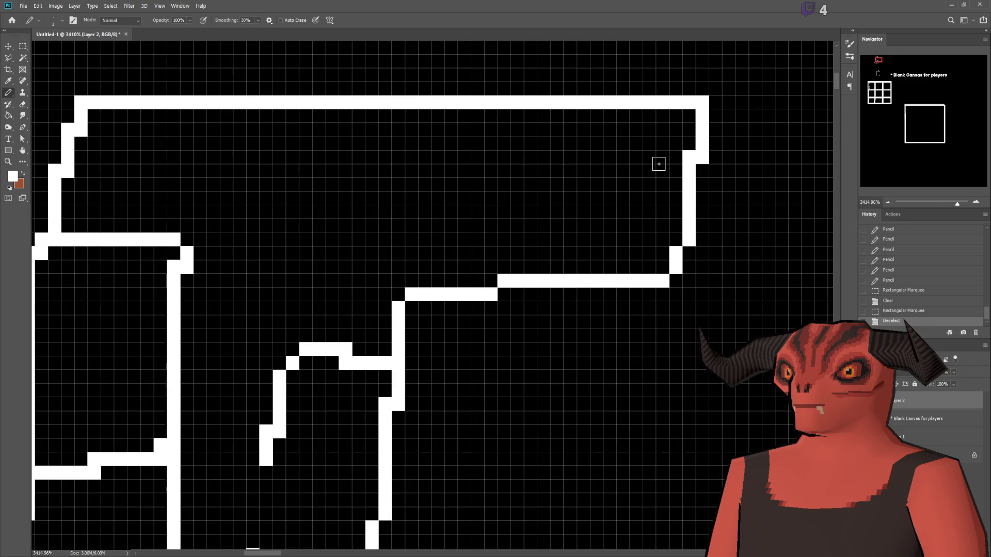
{"action": "left_click_drag", "start_coordinate": [659, 164], "coordinate": [707, 165]}
{"action": "left_click_drag", "start_coordinate": [644, 225], "coordinate": [729, 227]}
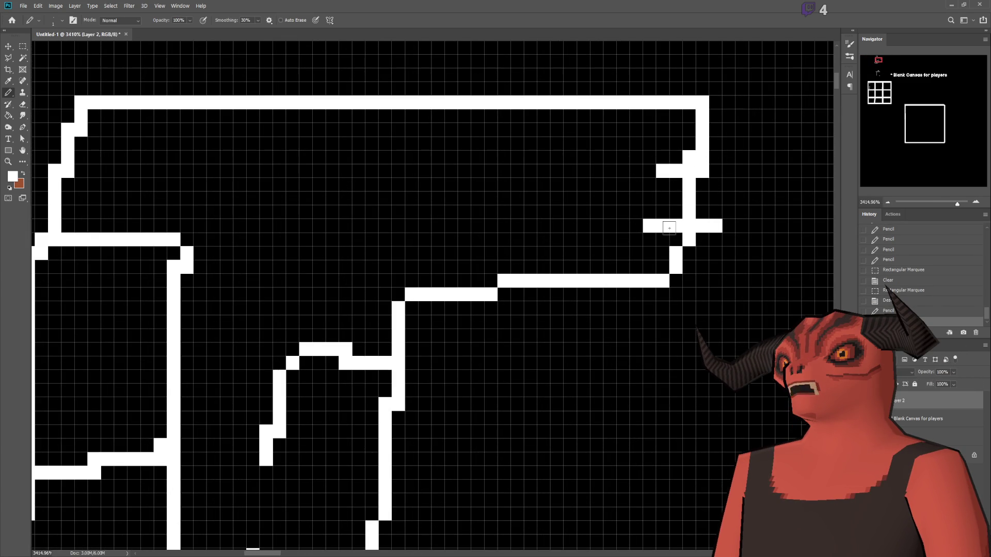
- Try extra lines across the barrel, then undo them
{"action": "scroll", "coordinate": [597, 261], "scroll_direction": "down", "scroll_amount": 5}
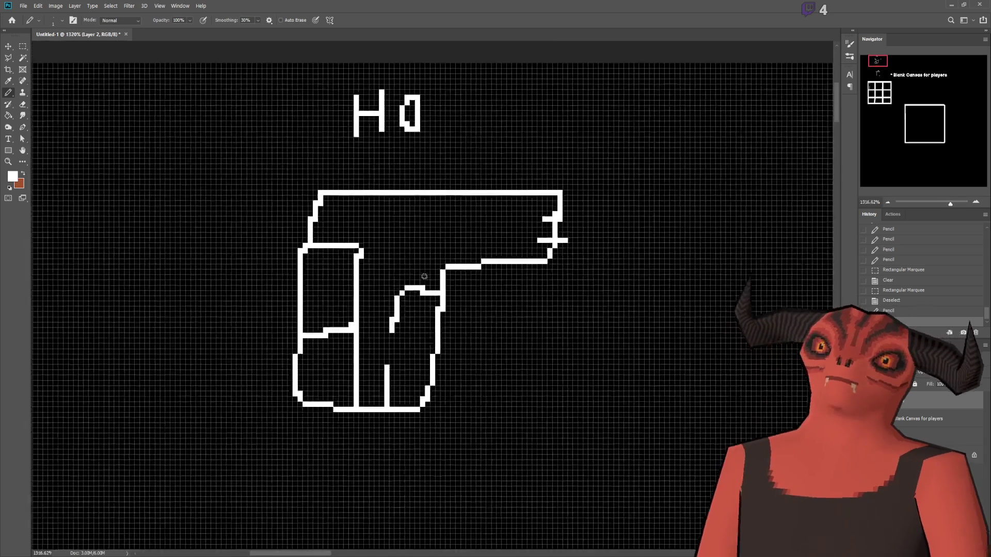
{"action": "scroll", "coordinate": [541, 189], "scroll_direction": "up", "scroll_amount": 3}
{"action": "scroll", "coordinate": [349, 327], "scroll_direction": "down", "scroll_amount": 3}
{"action": "scroll", "coordinate": [435, 323], "scroll_direction": "up", "scroll_amount": 3}
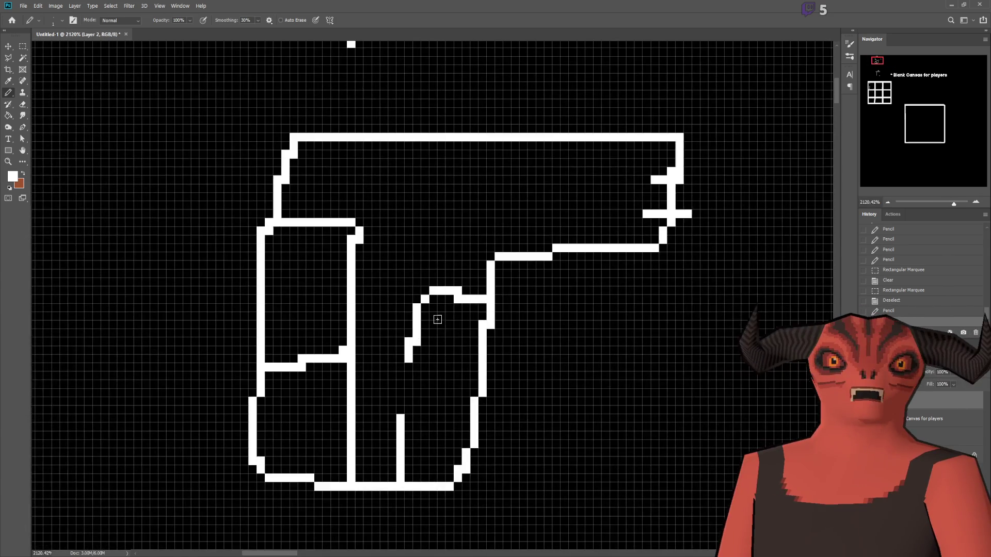
{"action": "scroll", "coordinate": [464, 238], "scroll_direction": "down", "scroll_amount": 1}
{"action": "left_click_drag", "start_coordinate": [465, 219], "coordinate": [598, 211]}
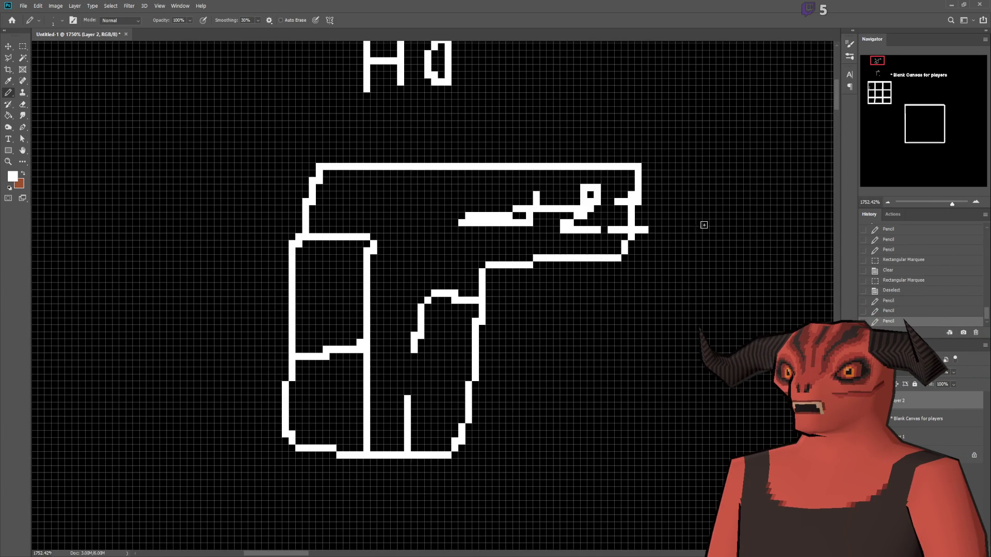
{"action": "key", "text": "ctrl+z"}
{"action": "scroll", "coordinate": [449, 281], "scroll_direction": "down", "scroll_amount": 2}
{"action": "scroll", "coordinate": [449, 308], "scroll_direction": "up", "scroll_amount": 1}
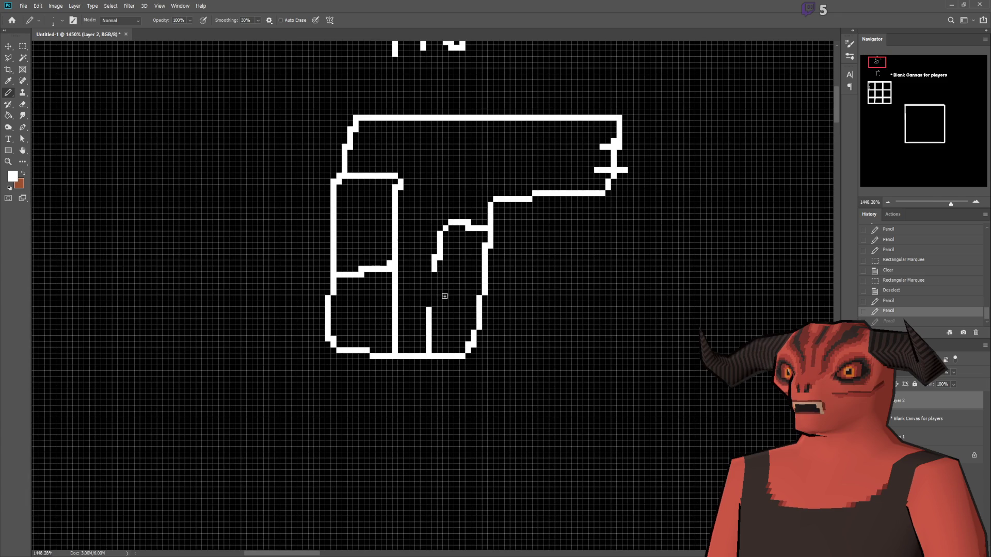
{"action": "scroll", "coordinate": [552, 215], "scroll_direction": "down", "scroll_amount": 1}
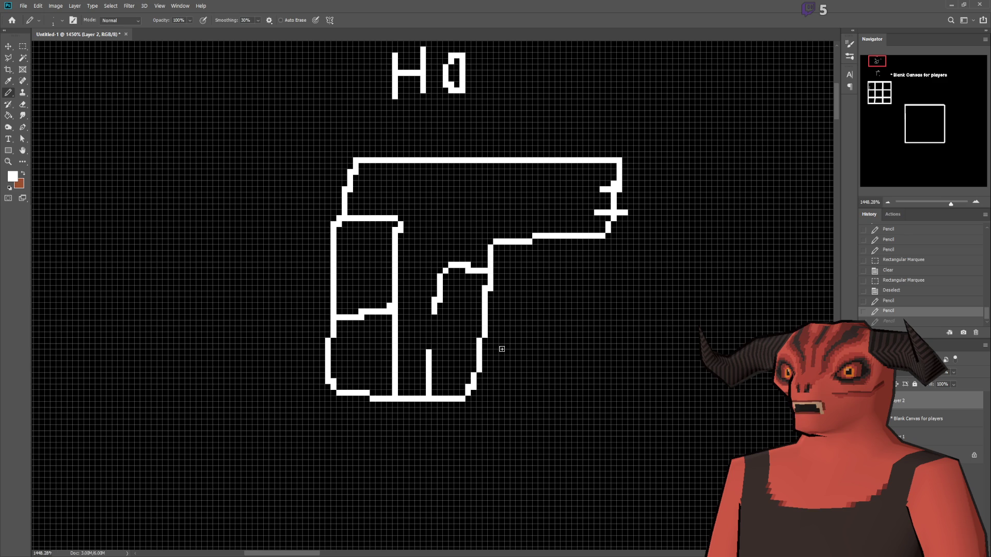
{"action": "scroll", "coordinate": [500, 349], "scroll_direction": "down", "scroll_amount": 5}
{"action": "scroll", "coordinate": [539, 471], "scroll_direction": "up", "scroll_amount": 6}
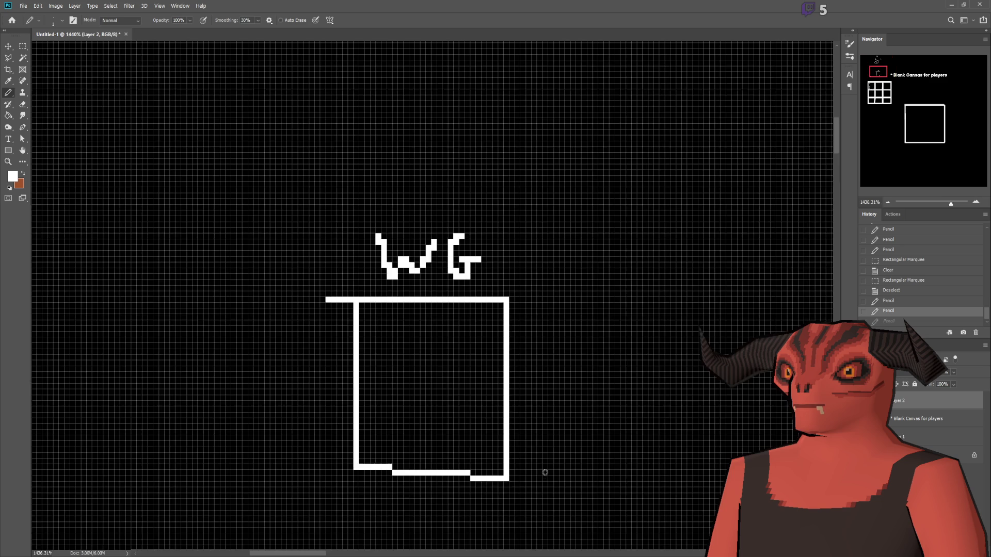
{"action": "mouse_move", "coordinate": [370, 315]}
{"action": "left_mouse_down"}
{"action": "mouse_move", "coordinate": [454, 330]}
{"action": "mouse_move", "coordinate": [573, 392]}
{"action": "mouse_move", "coordinate": [511, 345]}
{"action": "left_mouse_up"}
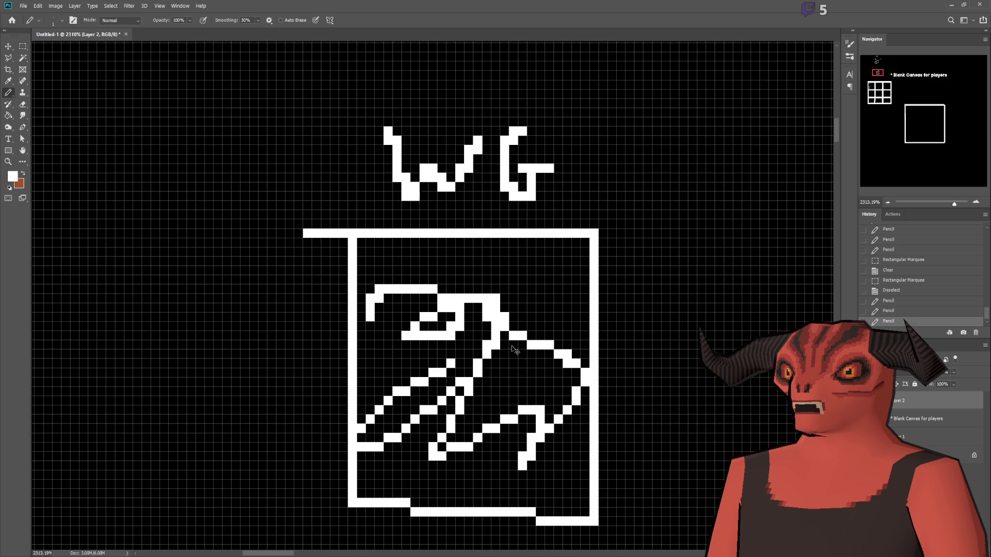
{"action": "key", "text": "ctrl+z"}
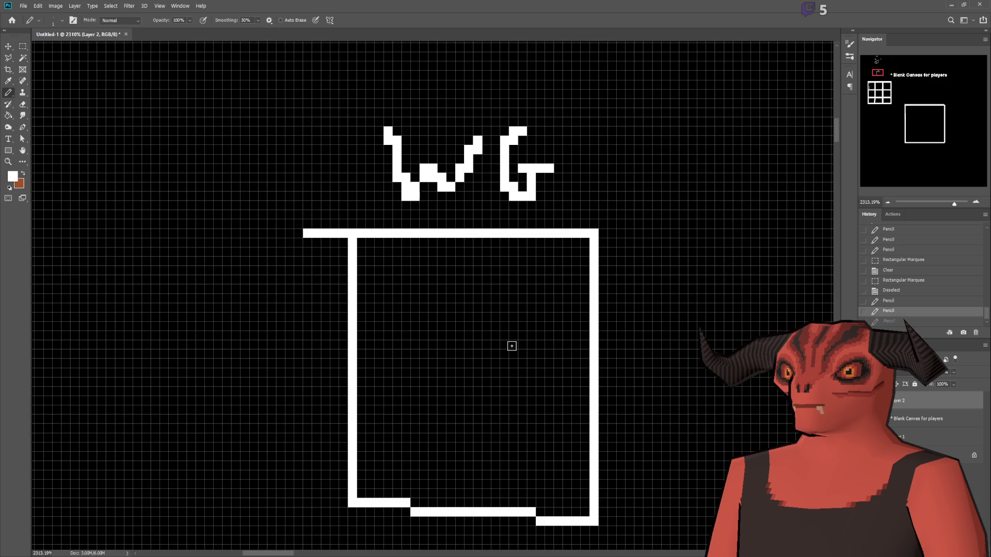
{"action": "scroll", "coordinate": [600, 345], "scroll_direction": "up", "scroll_amount": 10}
{"action": "scroll", "coordinate": [763, 213], "scroll_direction": "down", "scroll_amount": 3}
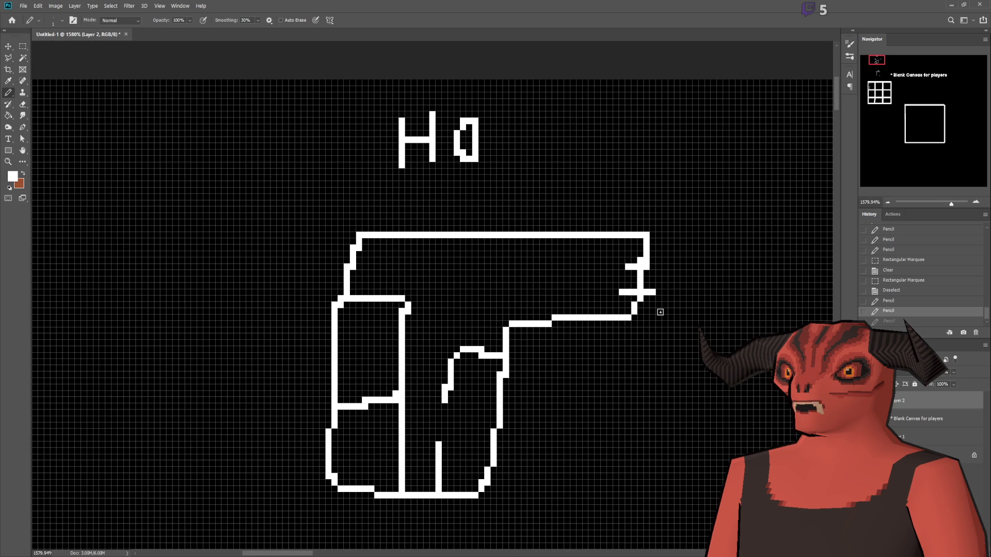
- Draw a rough outline around the whole pistol, then undo it
{"action": "scroll", "coordinate": [660, 312], "scroll_direction": "down", "scroll_amount": 3}
{"action": "scroll", "coordinate": [568, 268], "scroll_direction": "right", "scroll_amount": 3}
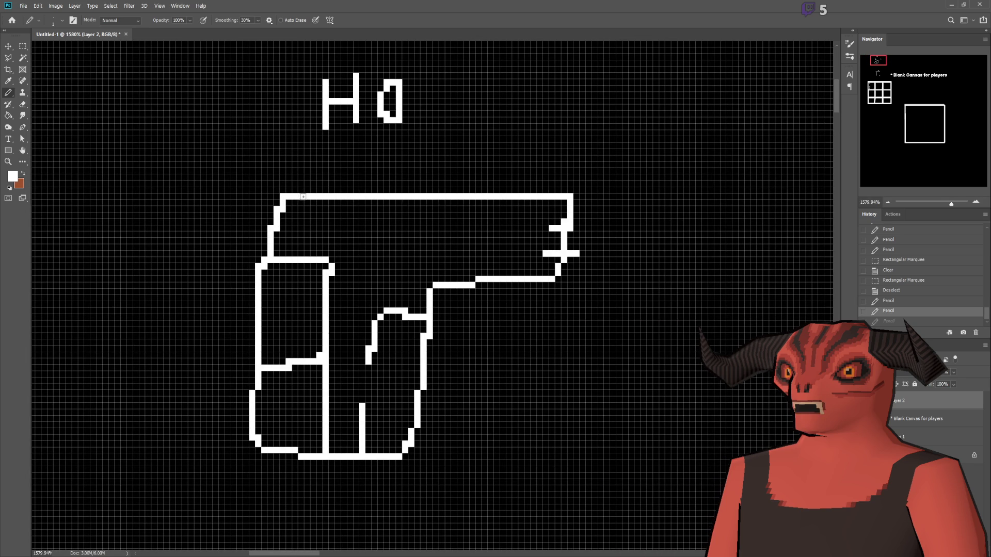
{"action": "mouse_move", "coordinate": [232, 178]}
{"action": "left_mouse_down"}
{"action": "mouse_move", "coordinate": [605, 161]}
{"action": "mouse_move", "coordinate": [617, 502]}
{"action": "mouse_move", "coordinate": [208, 524]}
{"action": "mouse_move", "coordinate": [234, 175]}
{"action": "left_mouse_up"}
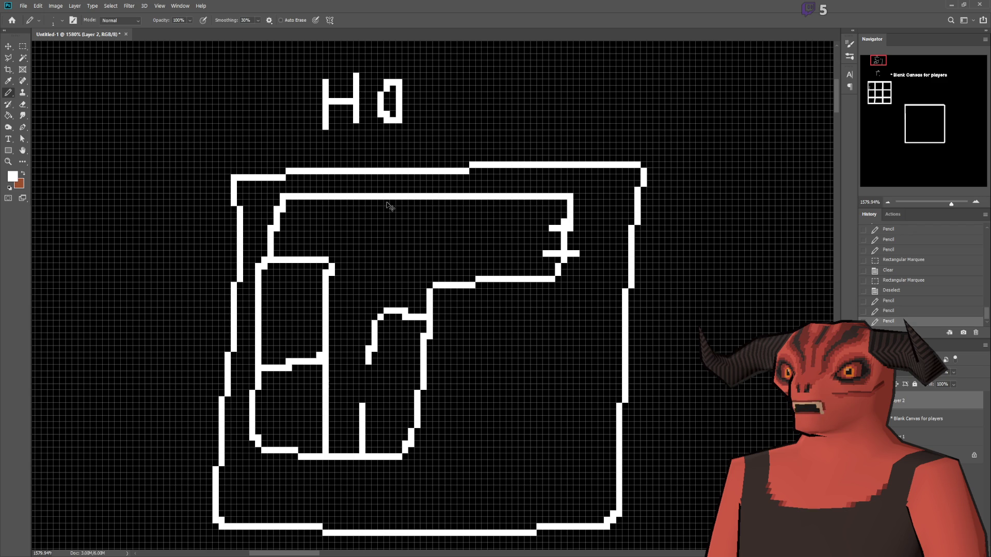
{"action": "key", "text": "ctrl+z"}
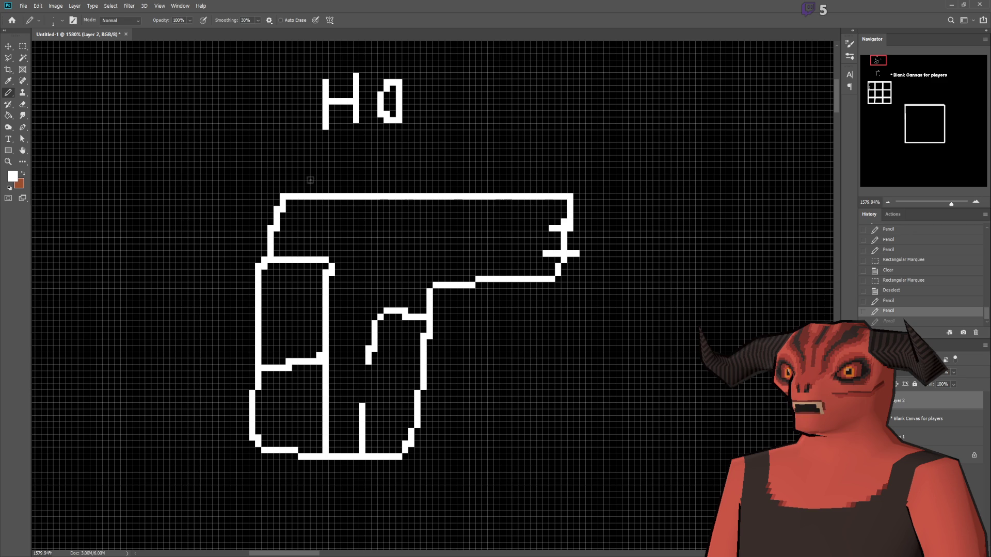
- Wrap a new offset outline around the pistol and draw a large left, bottom and right frame
{"action": "left_click_drag", "start_coordinate": [277, 171], "coordinate": [432, 177]}
{"action": "mouse_move", "coordinate": [592, 170]}
{"action": "left_mouse_down"}
{"action": "mouse_move", "coordinate": [603, 290]}
{"action": "mouse_move", "coordinate": [476, 305]}
{"action": "mouse_move", "coordinate": [435, 473]}
{"action": "mouse_move", "coordinate": [206, 474]}
{"action": "mouse_move", "coordinate": [248, 222]}
{"action": "mouse_move", "coordinate": [292, 171]}
{"action": "left_mouse_up"}
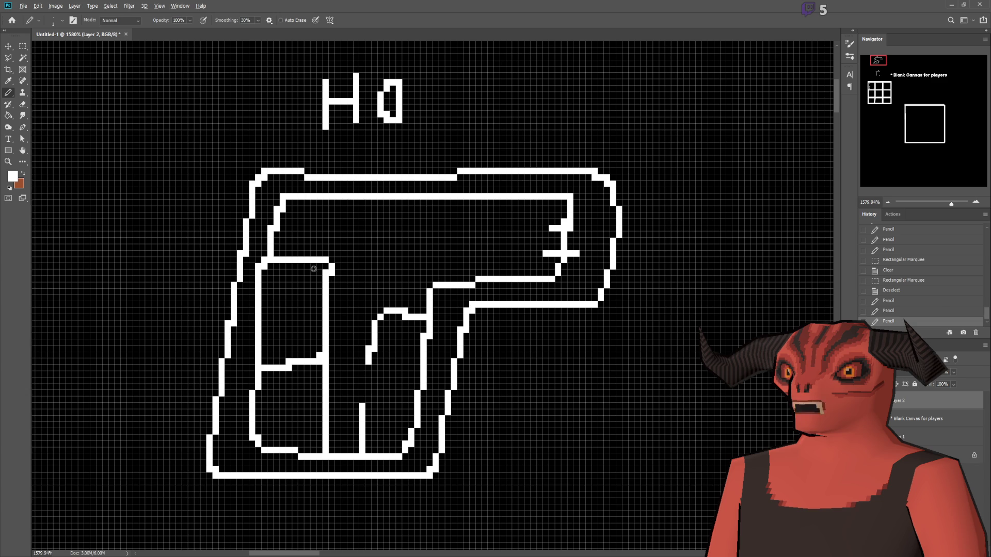
{"action": "scroll", "coordinate": [320, 272], "scroll_direction": "down", "scroll_amount": 3}
{"action": "mouse_move", "coordinate": [199, 161]}
{"action": "left_mouse_down"}
{"action": "mouse_move", "coordinate": [192, 420]}
{"action": "mouse_move", "coordinate": [504, 449]}
{"action": "mouse_move", "coordinate": [486, 127]}
{"action": "left_mouse_up"}
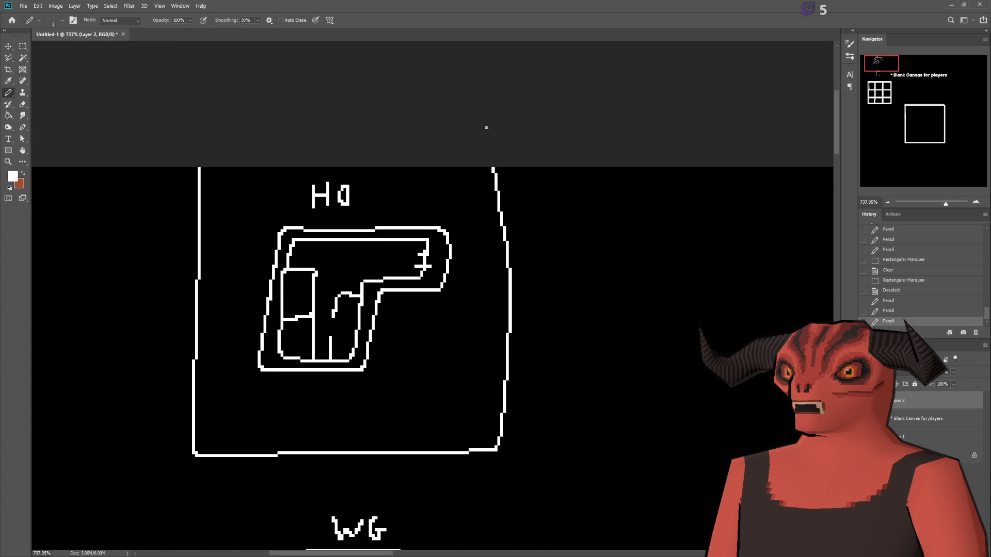
- Pencil the letter F right of the gun and a P inside the slide
{"action": "scroll", "coordinate": [424, 268], "scroll_direction": "up", "scroll_amount": 3}
{"action": "scroll", "coordinate": [427, 313], "scroll_direction": "up", "scroll_amount": 1}
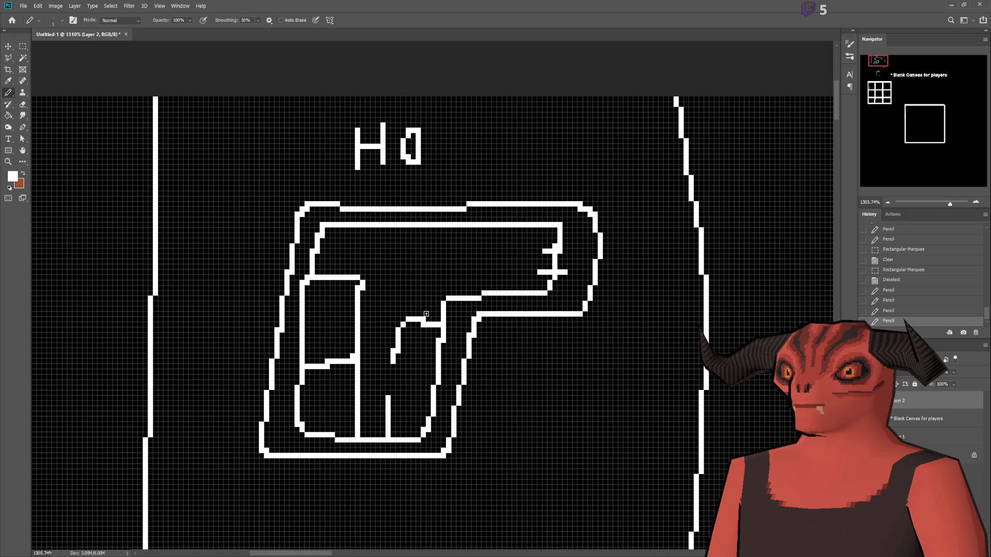
{"action": "scroll", "coordinate": [473, 345], "scroll_direction": "down", "scroll_amount": 1}
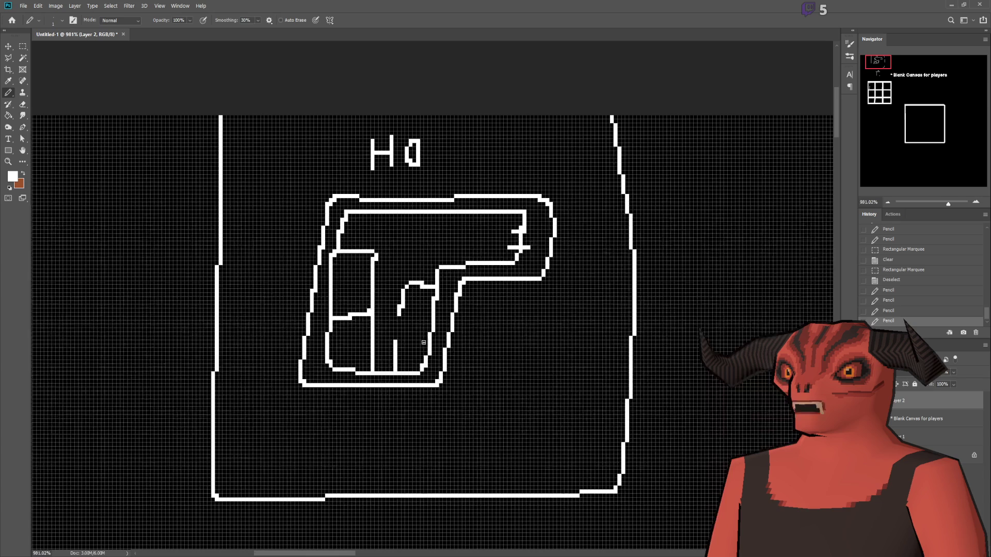
{"action": "mouse_move", "coordinate": [490, 418]}
{"action": "left_mouse_down"}
{"action": "mouse_move", "coordinate": [490, 343]}
{"action": "mouse_move", "coordinate": [506, 350]}
{"action": "mouse_move", "coordinate": [507, 377]}
{"action": "mouse_move", "coordinate": [581, 427]}
{"action": "left_mouse_up"}
{"action": "scroll", "coordinate": [382, 195], "scroll_direction": "up", "scroll_amount": 3}
{"action": "mouse_move", "coordinate": [421, 256]}
{"action": "left_mouse_down"}
{"action": "mouse_move", "coordinate": [419, 303]}
{"action": "mouse_move", "coordinate": [441, 261]}
{"action": "mouse_move", "coordinate": [425, 281]}
{"action": "left_mouse_up"}
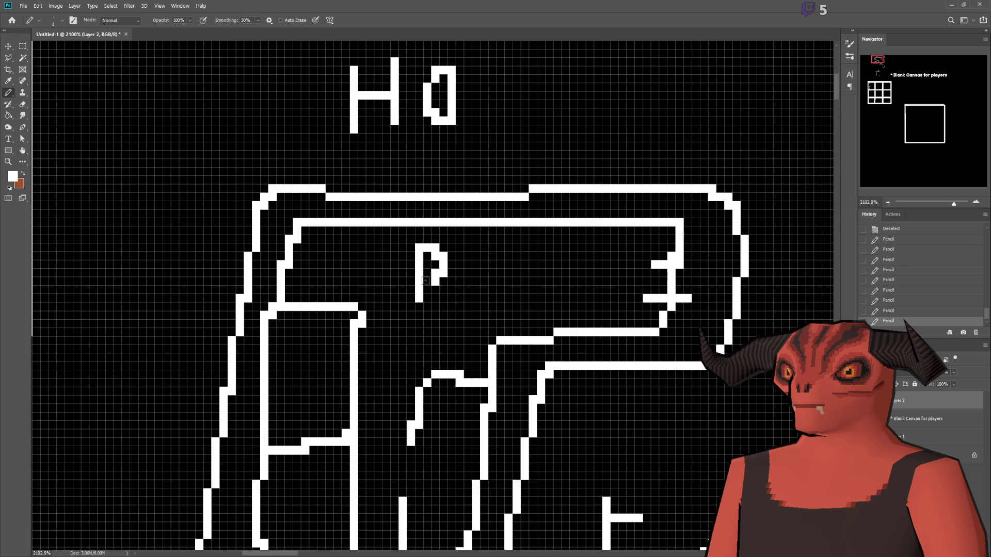
- Add a diagonal stroke inside the grip, then undo it
{"action": "scroll", "coordinate": [425, 280], "scroll_direction": "down", "scroll_amount": 2}
{"action": "scroll", "coordinate": [465, 289], "scroll_direction": "up", "scroll_amount": 2}
{"action": "scroll", "coordinate": [573, 336], "scroll_direction": "down", "scroll_amount": 3}
{"action": "scroll", "coordinate": [573, 337], "scroll_direction": "down", "scroll_amount": 1}
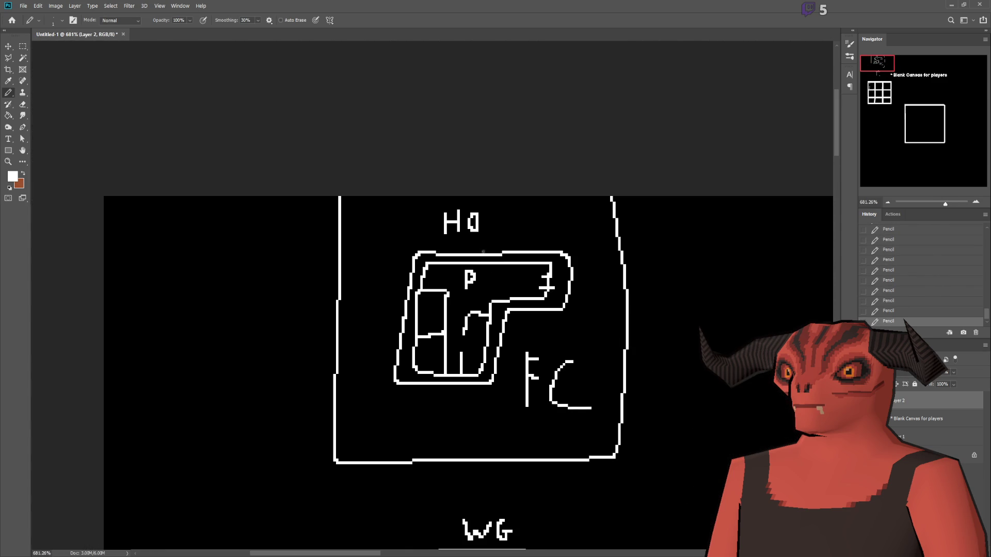
{"action": "scroll", "coordinate": [434, 167], "scroll_direction": "up", "scroll_amount": 3}
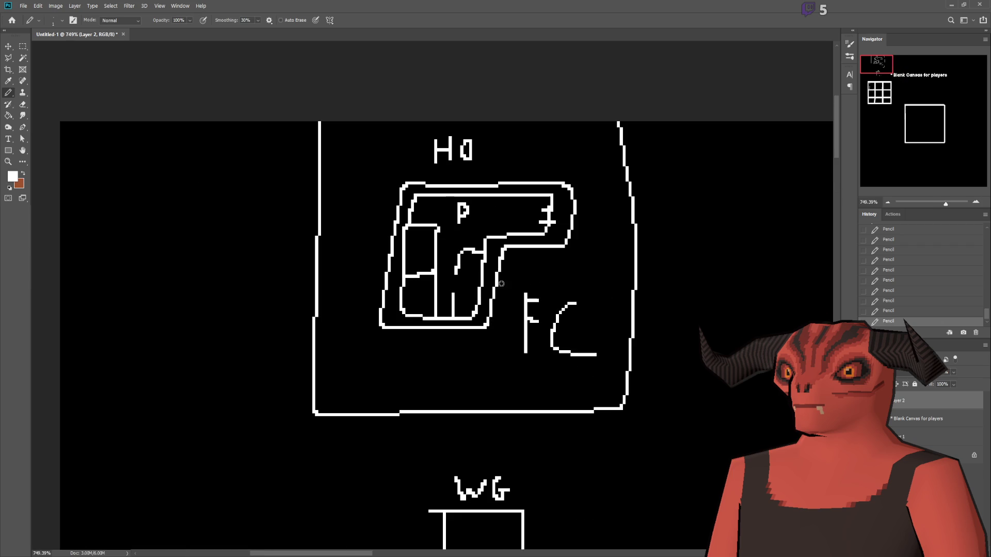
{"action": "scroll", "coordinate": [433, 168], "scroll_direction": "up", "scroll_amount": 1}
{"action": "scroll", "coordinate": [545, 253], "scroll_direction": "up", "scroll_amount": 3}
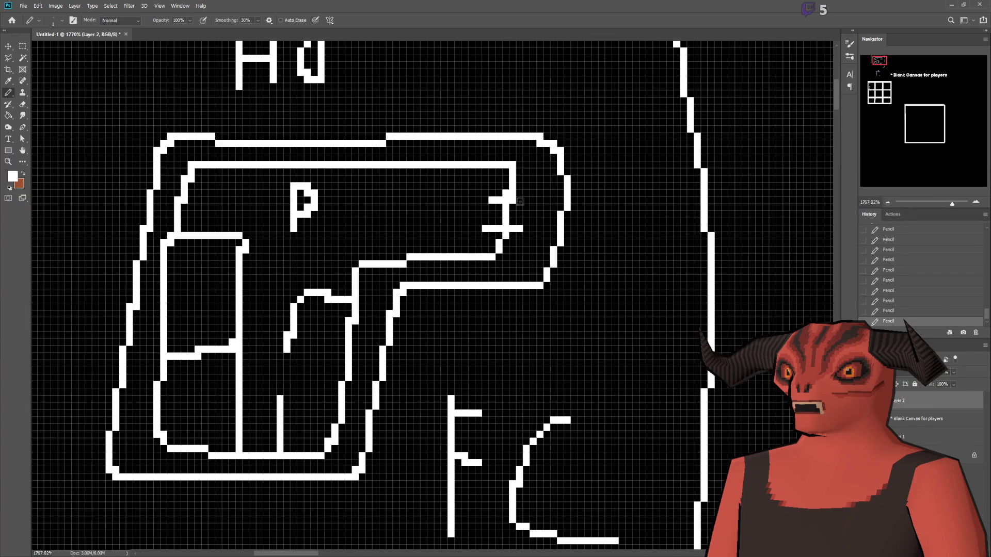
{"action": "mouse_move", "coordinate": [259, 441]}
{"action": "left_mouse_down"}
{"action": "mouse_move", "coordinate": [320, 221]}
{"action": "mouse_move", "coordinate": [494, 216]}
{"action": "left_mouse_up"}
{"action": "key", "text": "ctrl+z"}
- Add another pencil stroke to the gun, then start rolling back the letters and outer outlines
{"action": "scroll", "coordinate": [433, 223], "scroll_direction": "down", "scroll_amount": 1}
{"action": "scroll", "coordinate": [184, 248], "scroll_direction": "up", "scroll_amount": 3}
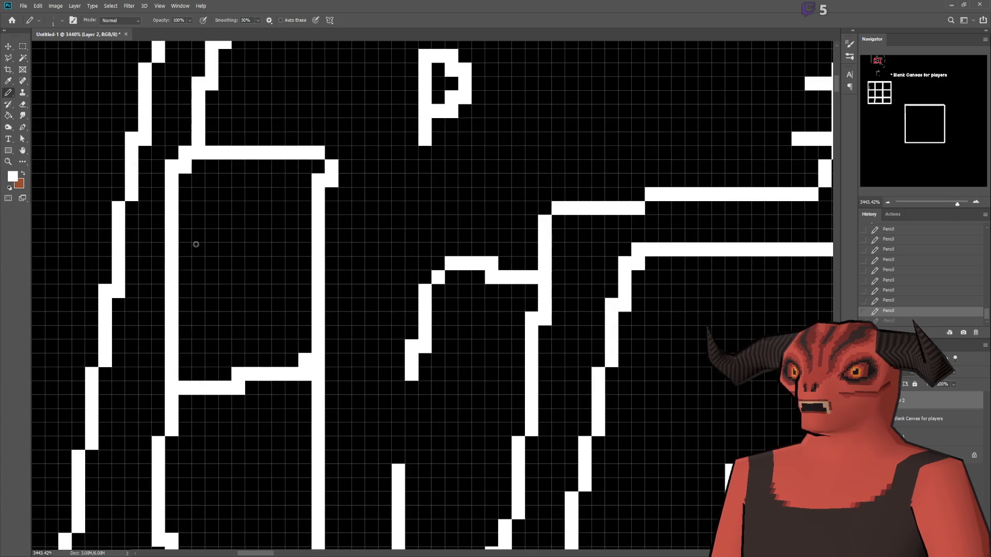
{"action": "scroll", "coordinate": [467, 226], "scroll_direction": "down", "scroll_amount": 5}
{"action": "scroll", "coordinate": [404, 162], "scroll_direction": "up", "scroll_amount": 3}
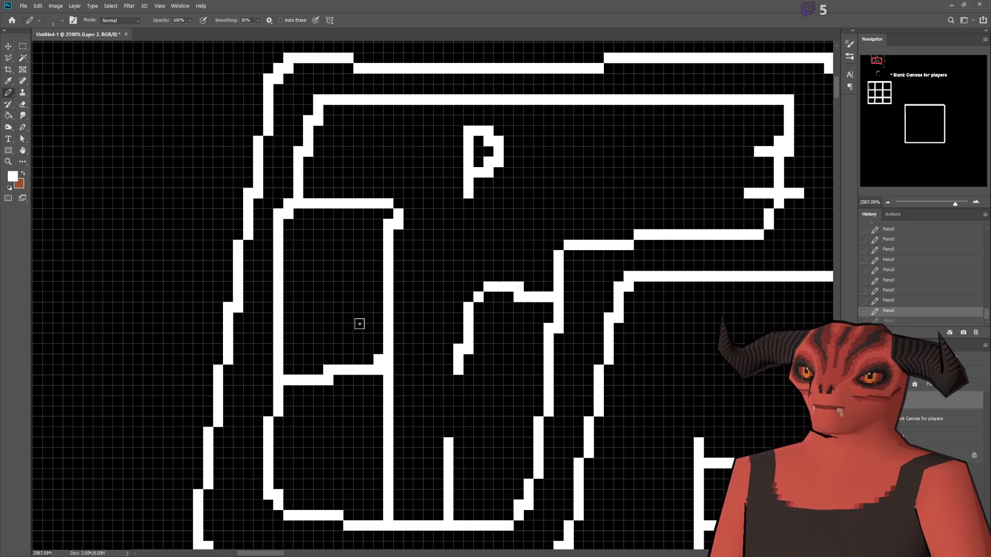
{"action": "mouse_move", "coordinate": [565, 173]}
{"action": "left_mouse_down"}
{"action": "mouse_move", "coordinate": [593, 159]}
{"action": "mouse_move", "coordinate": [532, 266]}
{"action": "mouse_move", "coordinate": [454, 508]}
{"action": "mouse_move", "coordinate": [379, 263]}
{"action": "mouse_move", "coordinate": [640, 129]}
{"action": "mouse_move", "coordinate": [561, 251]}
{"action": "left_mouse_up"}
{"action": "scroll", "coordinate": [561, 251], "scroll_direction": "down", "scroll_amount": 5}
{"action": "scroll", "coordinate": [247, 256], "scroll_direction": "up", "scroll_amount": 5}
{"action": "scroll", "coordinate": [211, 287], "scroll_direction": "down", "scroll_amount": 6}
{"action": "key", "text": "ctrl+z"}
{"action": "key", "text": "ctrl+z"}
{"action": "key", "text": "ctrl+z"}
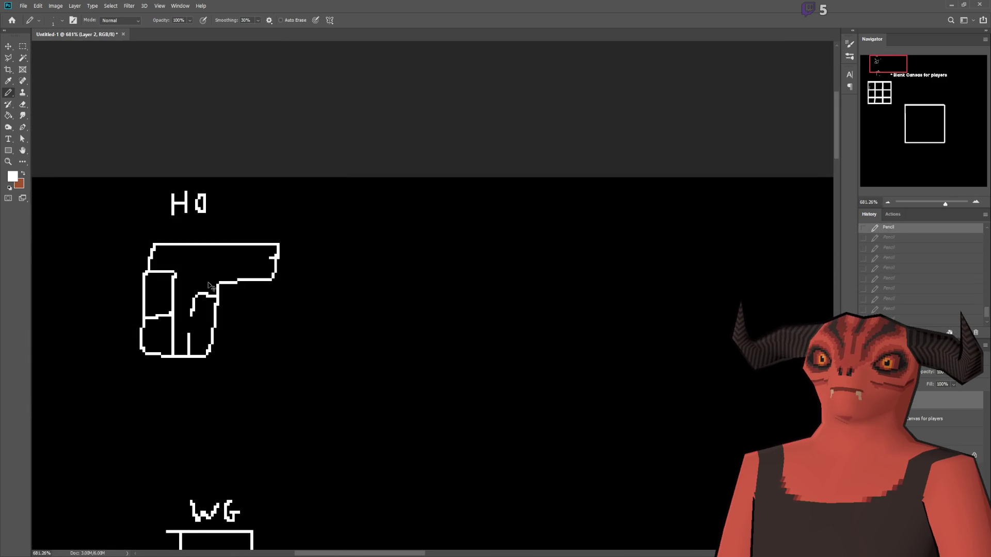
- Undo the Ho letters and the last leftover small stroke
{"action": "key", "text": "ctrl+z"}
{"action": "key", "text": "ctrl+z"}
{"action": "key", "text": "ctrl+z"}
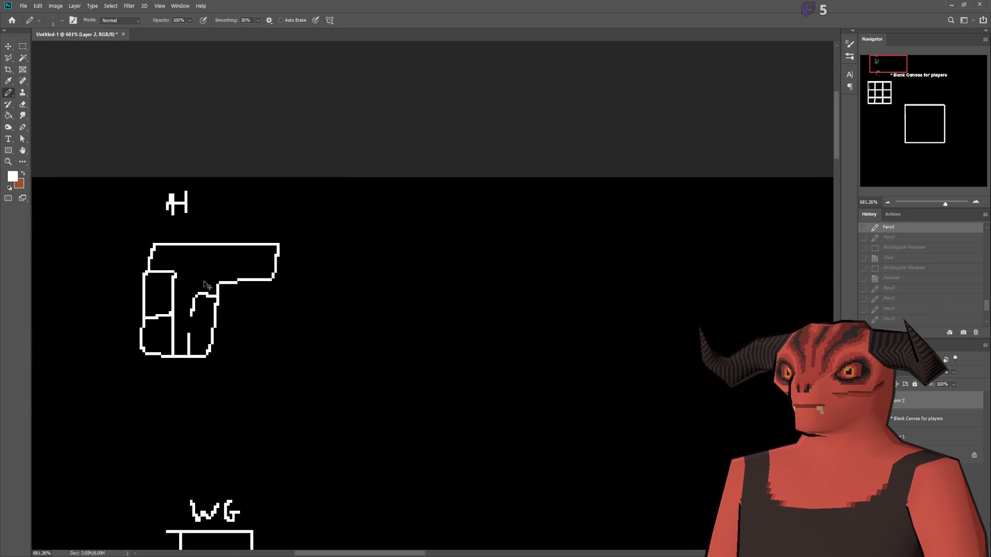
{"action": "key", "text": "ctrl+z"}
{"action": "key", "text": "ctrl+z"}
{"action": "key", "text": "ctrl+z"}
{"action": "scroll", "coordinate": [191, 258], "scroll_direction": "up", "scroll_amount": 3}
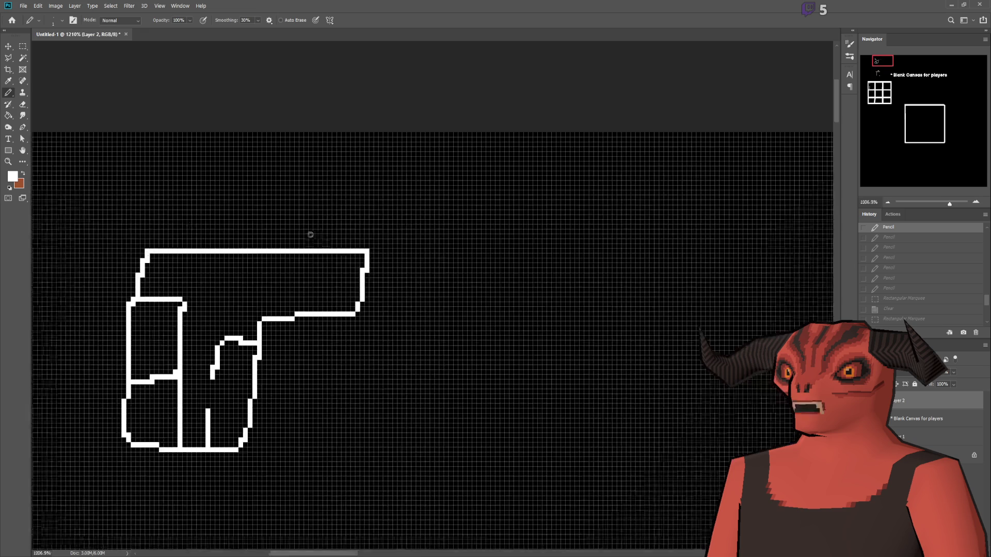
- Draw raised blocks atop the slide and a small loop inside the rear block
{"action": "mouse_move", "coordinate": [275, 264]}
{"action": "left_mouse_down"}
{"action": "mouse_move", "coordinate": [275, 191]}
{"action": "mouse_move", "coordinate": [416, 146]}
{"action": "mouse_move", "coordinate": [408, 143]}
{"action": "mouse_move", "coordinate": [406, 282]}
{"action": "left_mouse_up"}
{"action": "scroll", "coordinate": [331, 204], "scroll_direction": "down", "scroll_amount": 3}
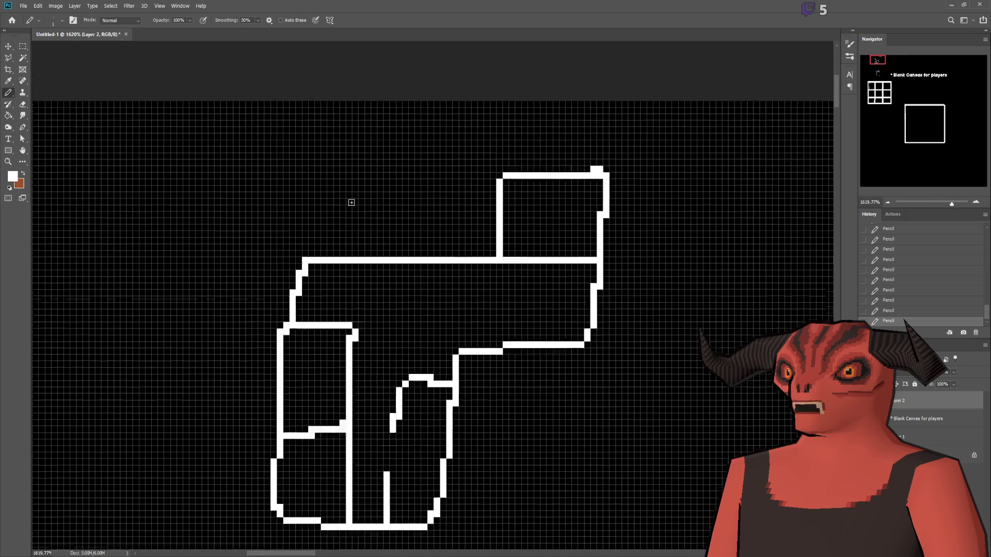
{"action": "scroll", "coordinate": [310, 283], "scroll_direction": "up", "scroll_amount": 1}
{"action": "mouse_move", "coordinate": [305, 286]}
{"action": "left_mouse_down"}
{"action": "mouse_move", "coordinate": [305, 181]}
{"action": "mouse_move", "coordinate": [480, 170]}
{"action": "mouse_move", "coordinate": [506, 179]}
{"action": "mouse_move", "coordinate": [506, 217]}
{"action": "left_mouse_up"}
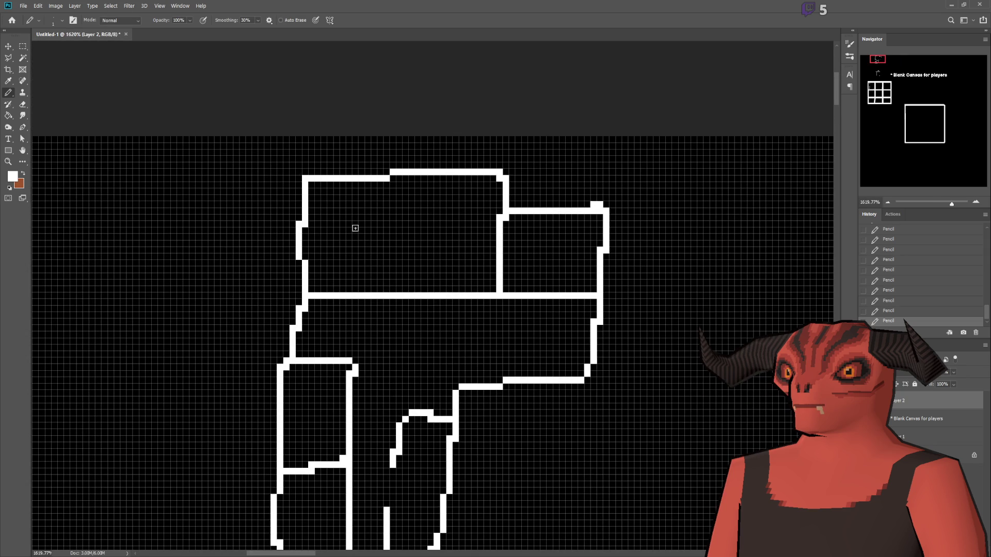
{"action": "mouse_move", "coordinate": [323, 218]}
{"action": "left_mouse_down"}
{"action": "mouse_move", "coordinate": [401, 222]}
{"action": "mouse_move", "coordinate": [328, 268]}
{"action": "mouse_move", "coordinate": [325, 213]}
{"action": "left_mouse_up"}
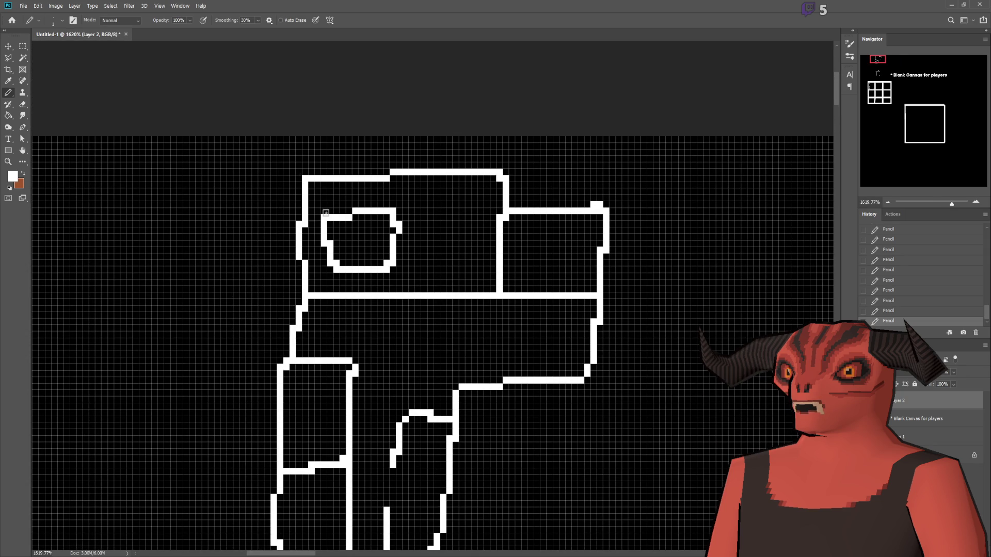
- Add a short vertical line above the grip, then undo it
{"action": "scroll", "coordinate": [327, 253], "scroll_direction": "up", "scroll_amount": 2}
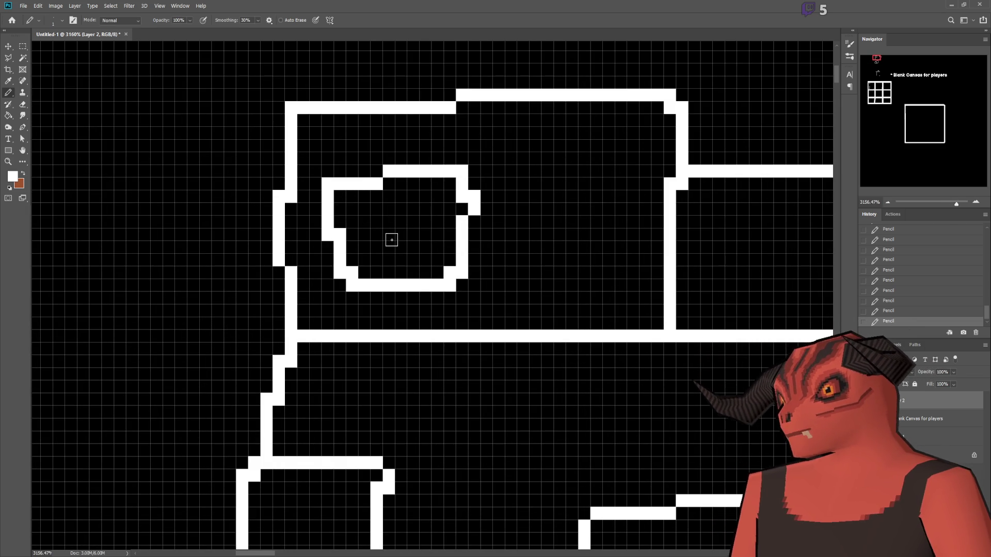
{"action": "scroll", "coordinate": [390, 238], "scroll_direction": "down", "scroll_amount": 1}
{"action": "scroll", "coordinate": [391, 238], "scroll_direction": "up", "scroll_amount": 3}
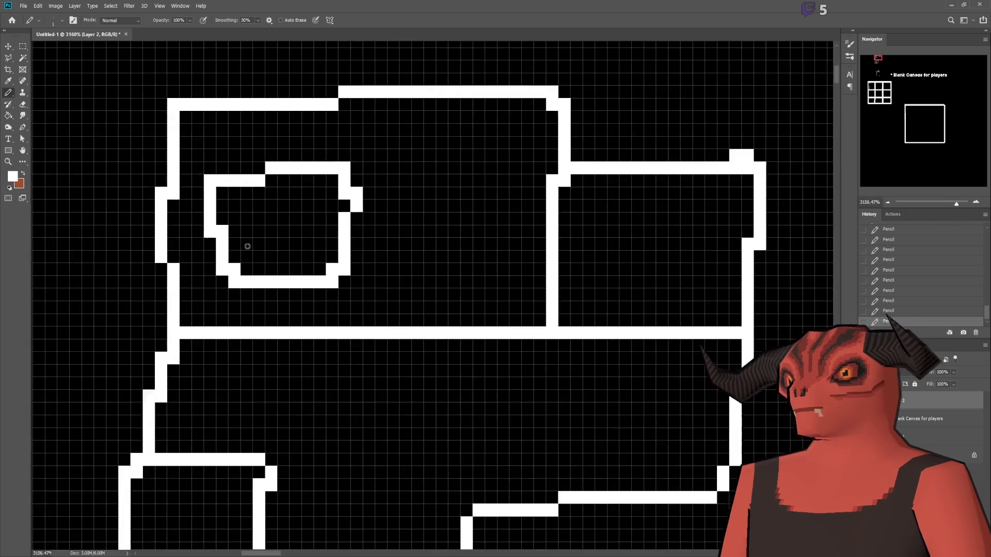
{"action": "scroll", "coordinate": [222, 251], "scroll_direction": "down", "scroll_amount": 2}
{"action": "scroll", "coordinate": [343, 256], "scroll_direction": "down", "scroll_amount": 4}
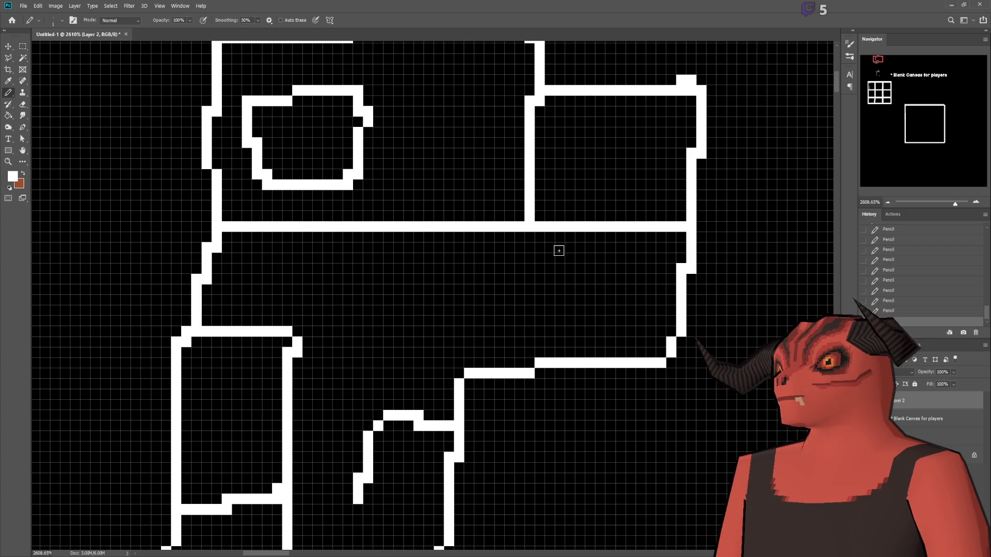
{"action": "scroll", "coordinate": [406, 388], "scroll_direction": "up", "scroll_amount": 2}
{"action": "left_click_drag", "start_coordinate": [297, 404], "coordinate": [297, 342]}
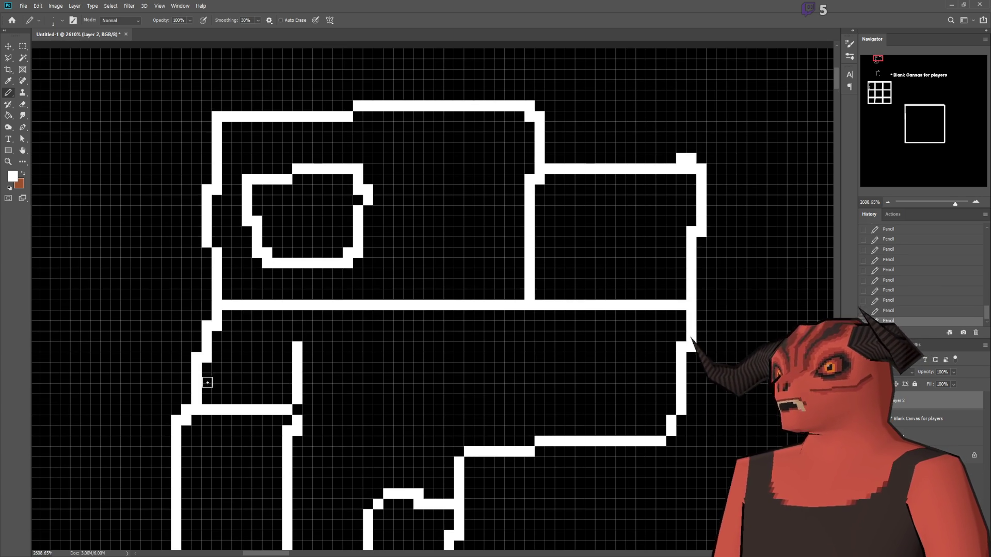
{"action": "key", "text": "ctrl+z"}
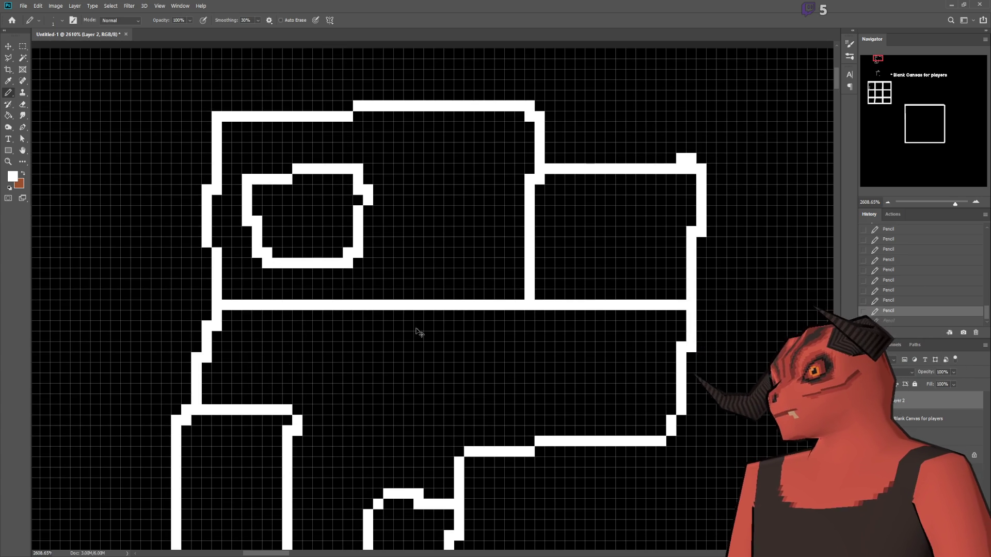
{"action": "scroll", "coordinate": [380, 319], "scroll_direction": "up", "scroll_amount": 1}
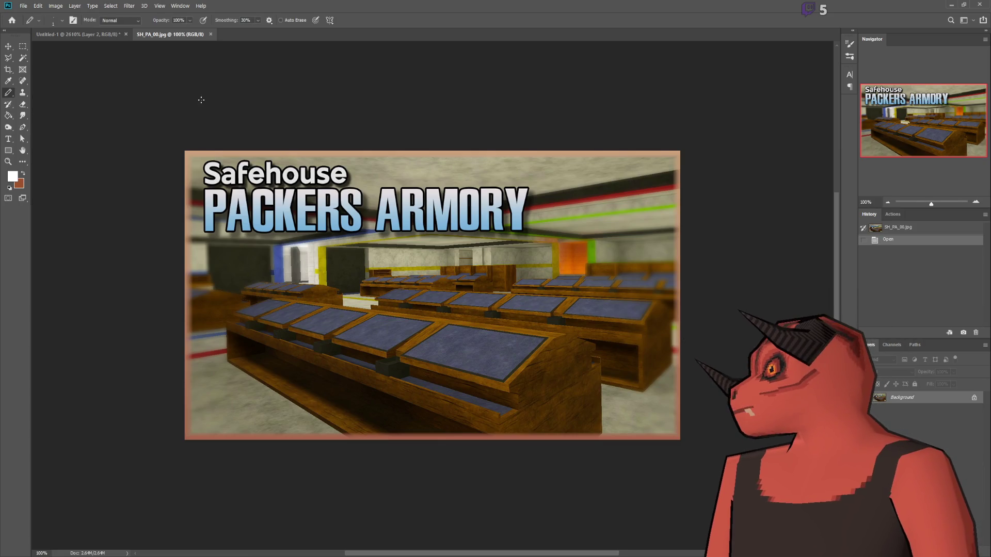
- Scroll the Godot main_scene viewport to look over the brick house
{"action": "scroll", "coordinate": [298, 291], "scroll_direction": "up", "scroll_amount": 2}
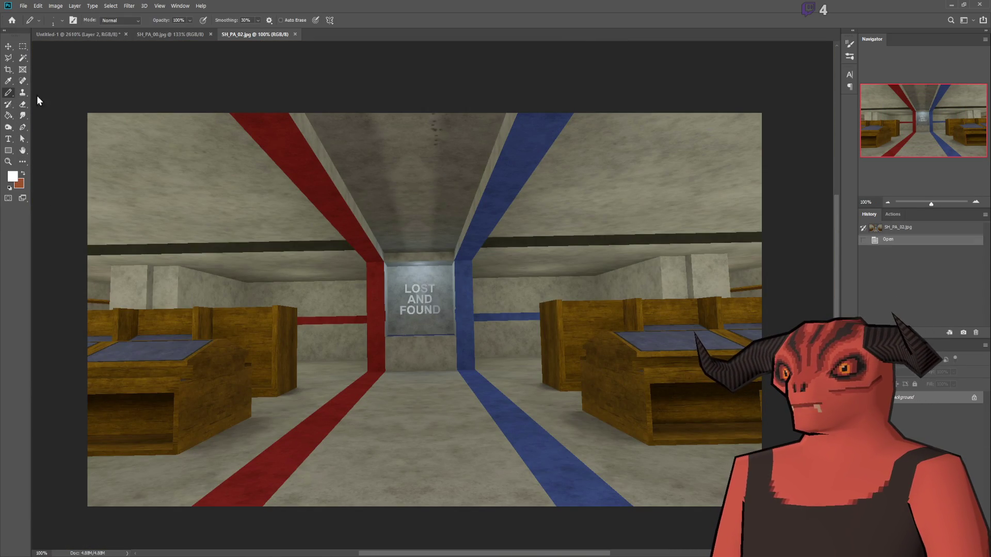
- With the Brush, paint white arrows on the blue floor stripe and sign, undoing the sign arrow
{"action": "key", "text": "shift+b"}
{"action": "mouse_move", "coordinate": [522, 368]}
{"action": "left_mouse_down"}
{"action": "mouse_move", "coordinate": [534, 453]}
{"action": "mouse_move", "coordinate": [509, 427]}
{"action": "mouse_move", "coordinate": [543, 427]}
{"action": "left_mouse_up"}
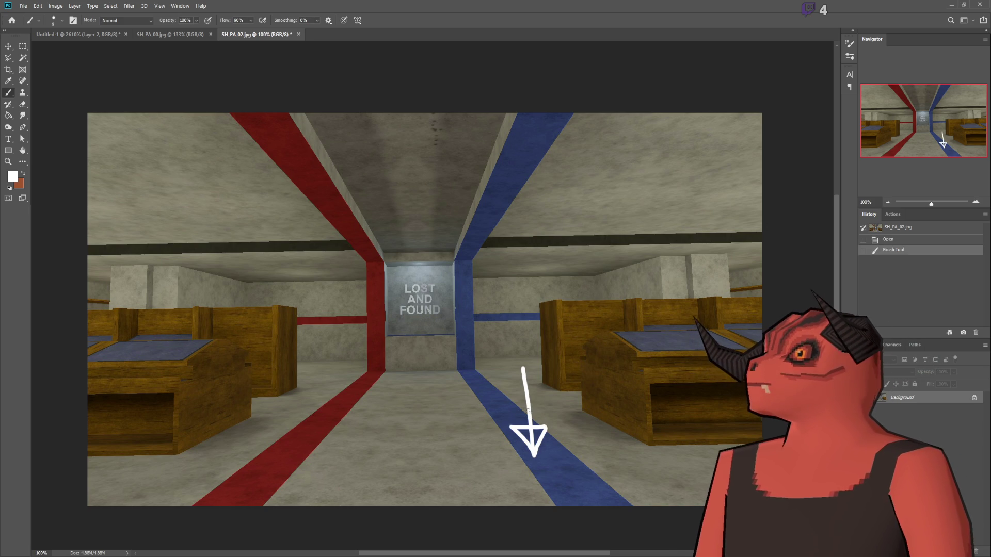
{"action": "mouse_move", "coordinate": [416, 277]}
{"action": "left_mouse_down"}
{"action": "mouse_move", "coordinate": [417, 332]}
{"action": "mouse_move", "coordinate": [402, 319]}
{"action": "mouse_move", "coordinate": [425, 324]}
{"action": "mouse_move", "coordinate": [417, 333]}
{"action": "left_mouse_up"}
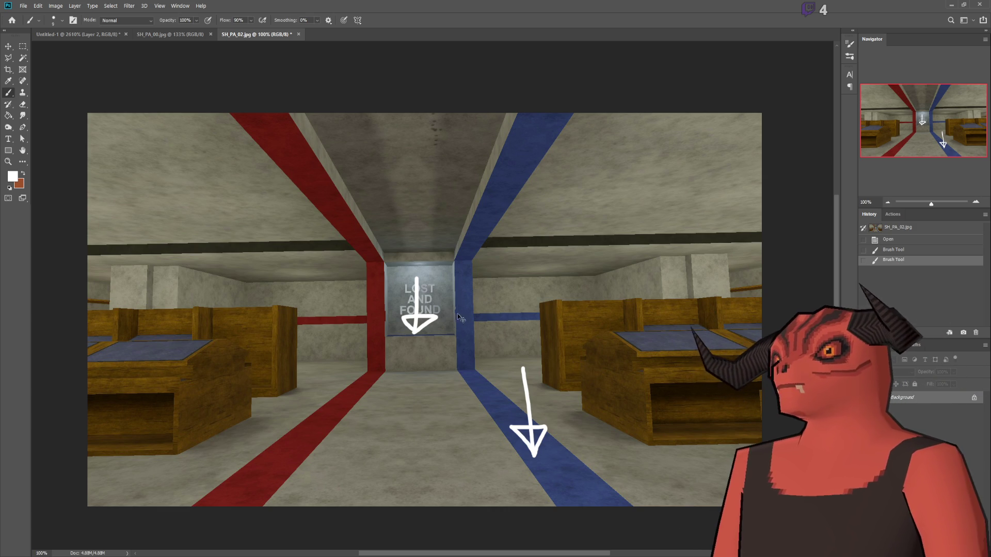
{"action": "key", "text": "ctrl+z"}
- Paint a new white stroke over the LOST AND FOUND sign, then undo it
{"action": "scroll", "coordinate": [457, 307], "scroll_direction": "up", "scroll_amount": 5}
{"action": "scroll", "coordinate": [743, 191], "scroll_direction": "down", "scroll_amount": 3}
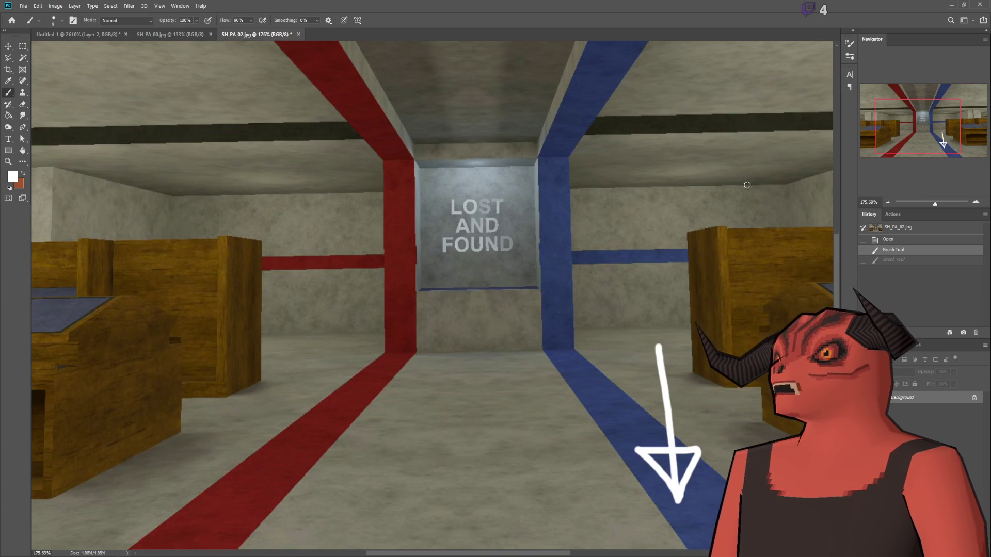
{"action": "scroll", "coordinate": [464, 232], "scroll_direction": "up", "scroll_amount": 8}
{"action": "mouse_move", "coordinate": [436, 386]}
{"action": "left_mouse_down"}
{"action": "mouse_move", "coordinate": [341, 456]}
{"action": "mouse_move", "coordinate": [671, 428]}
{"action": "mouse_move", "coordinate": [430, 444]}
{"action": "left_mouse_up"}
{"action": "scroll", "coordinate": [645, 379], "scroll_direction": "down", "scroll_amount": 8}
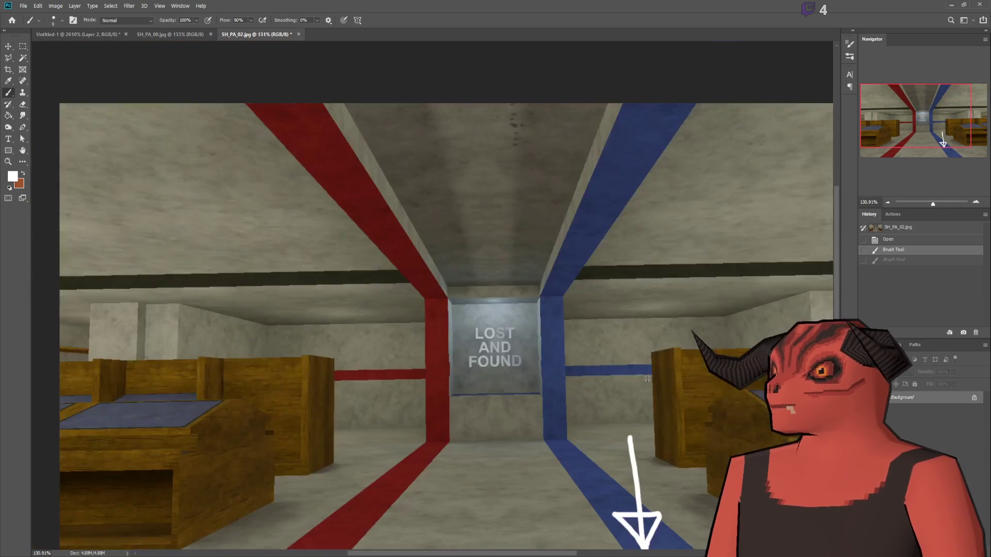
{"action": "key", "text": "ctrl+z"}
- Pan across the sign, paint a white stroke under FOUND, then undo it
{"action": "scroll", "coordinate": [645, 378], "scroll_direction": "up", "scroll_amount": 6}
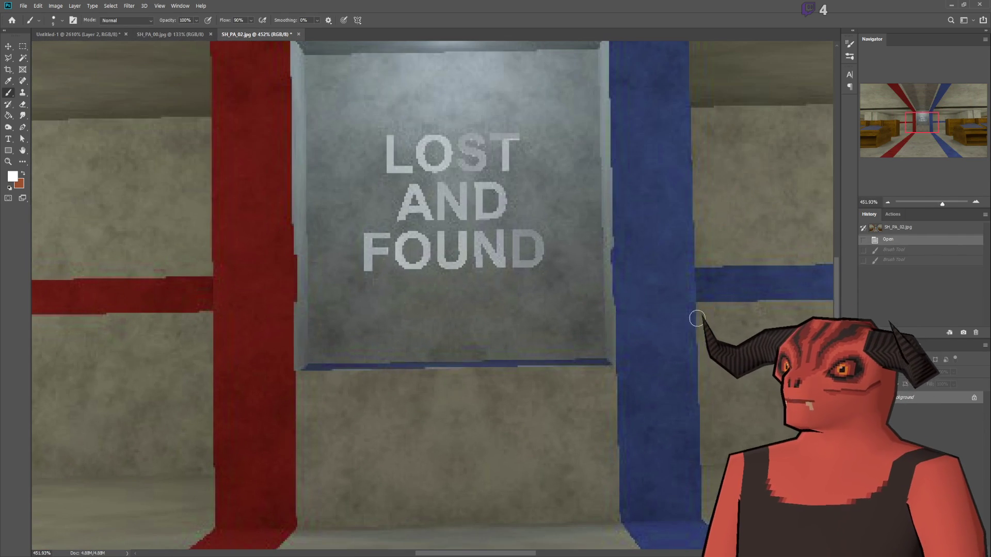
{"action": "mouse_move", "coordinate": [537, 442]}
{"action": "left_mouse_down"}
{"action": "mouse_move", "coordinate": [403, 442]}
{"action": "mouse_move", "coordinate": [459, 442]}
{"action": "left_mouse_up"}
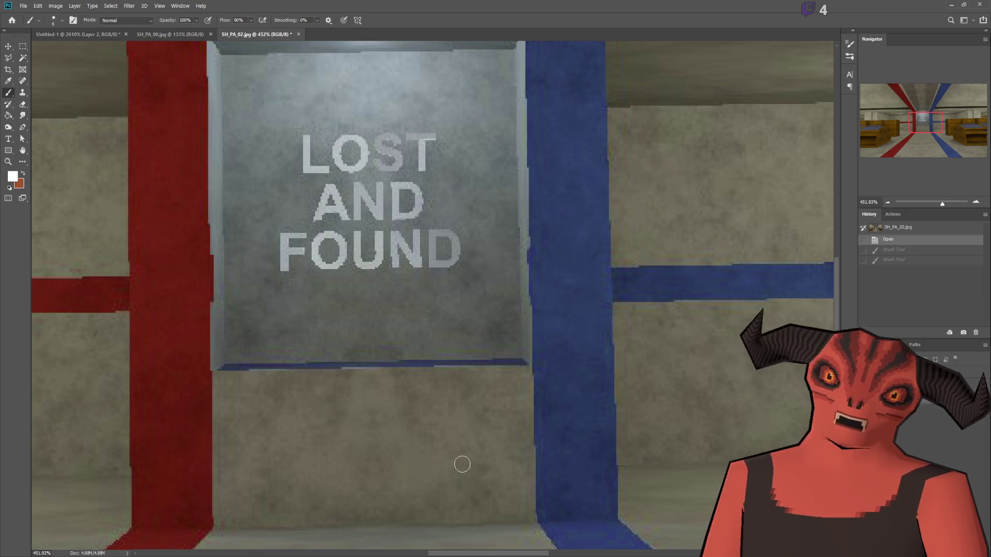
{"action": "scroll", "coordinate": [459, 442], "scroll_direction": "down", "scroll_amount": 3}
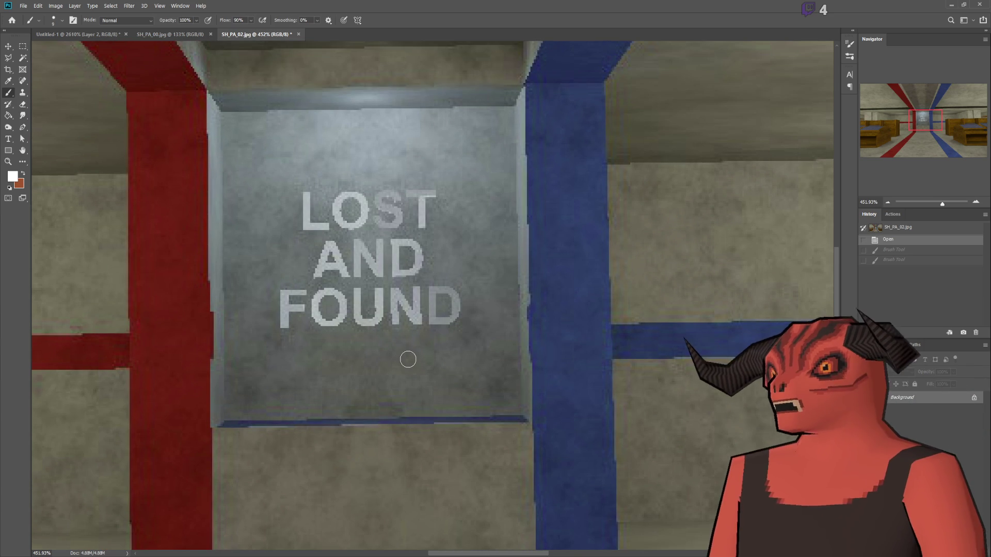
{"action": "scroll", "coordinate": [407, 358], "scroll_direction": "down", "scroll_amount": 1}
{"action": "scroll", "coordinate": [391, 370], "scroll_direction": "down", "scroll_amount": 2}
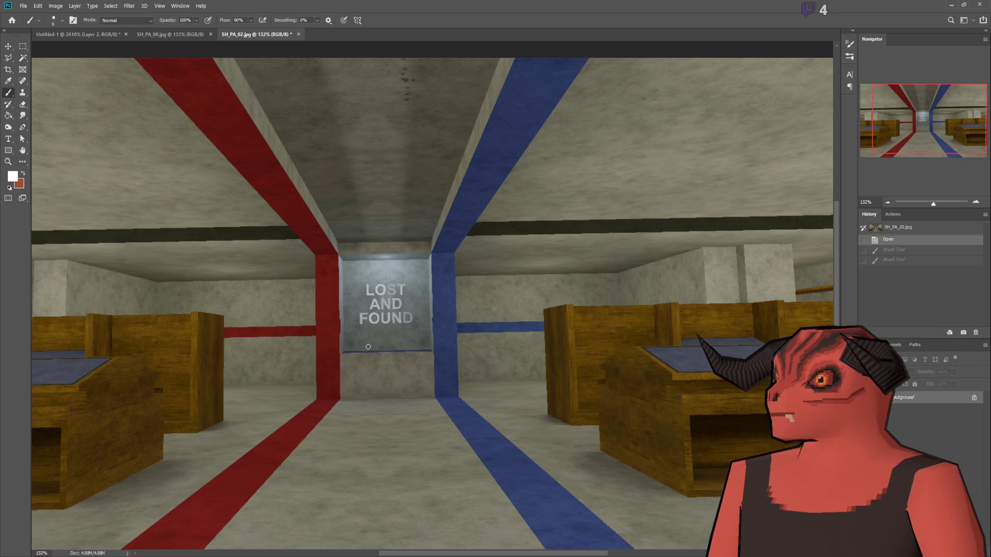
{"action": "scroll", "coordinate": [222, 287], "scroll_direction": "down", "scroll_amount": 2}
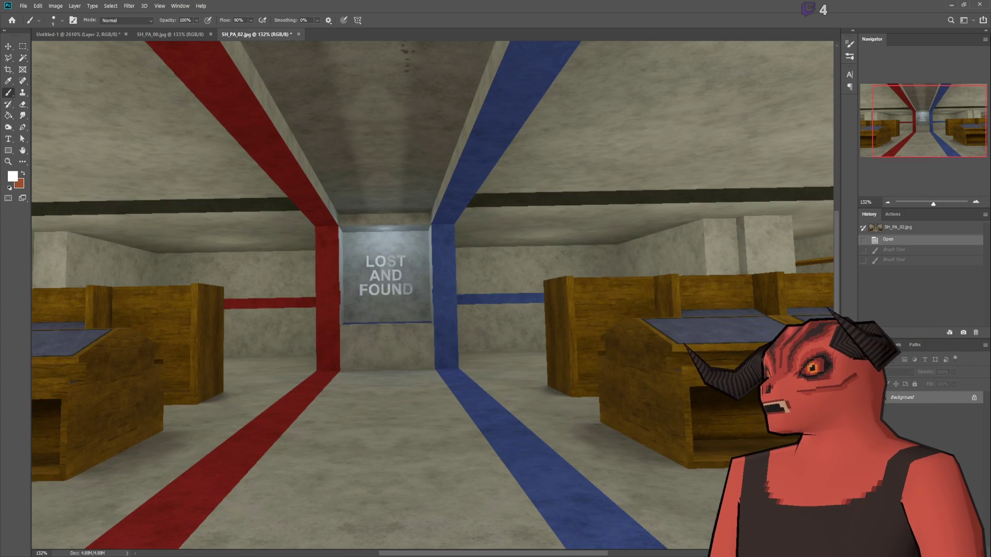
{"action": "scroll", "coordinate": [380, 313], "scroll_direction": "up", "scroll_amount": 10}
{"action": "left_click_drag", "start_coordinate": [185, 334], "coordinate": [644, 356]}
{"action": "key", "text": "ctrl+z"}
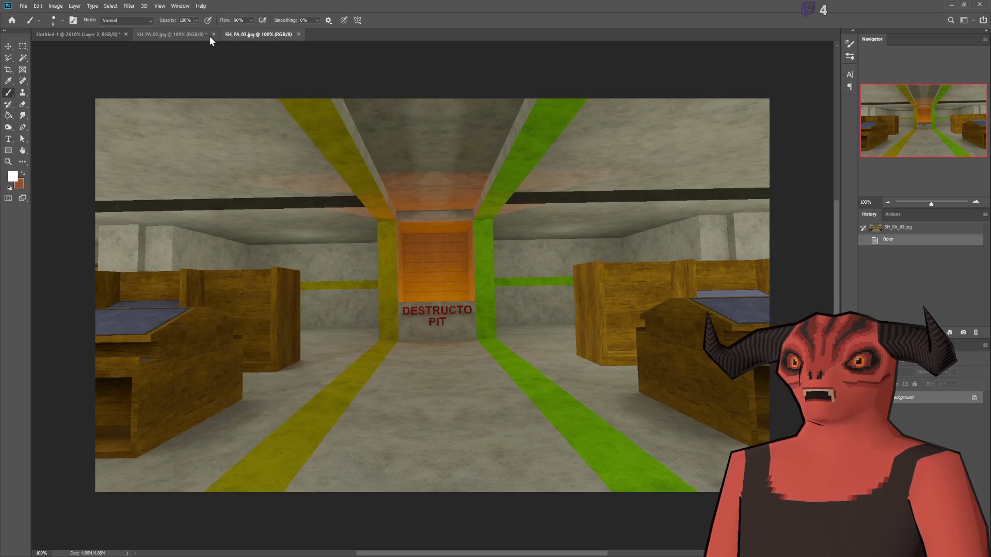
- Close the SH_PA_02 LOST AND FOUND image
{"action": "left_click", "coordinate": [211, 34]}
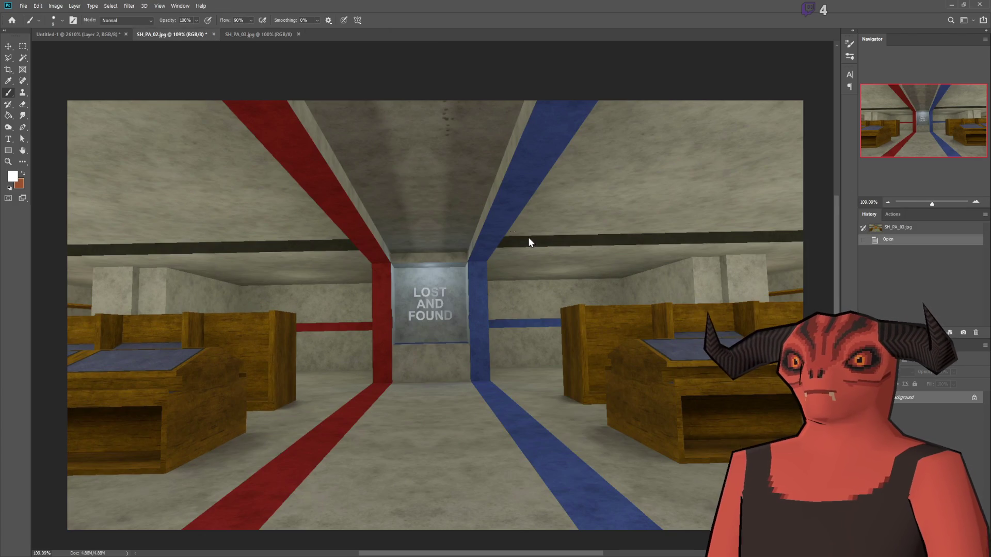
{"action": "key", "text": "ctrl+w"}
{"action": "scroll", "coordinate": [436, 321], "scroll_direction": "up", "scroll_amount": 5}
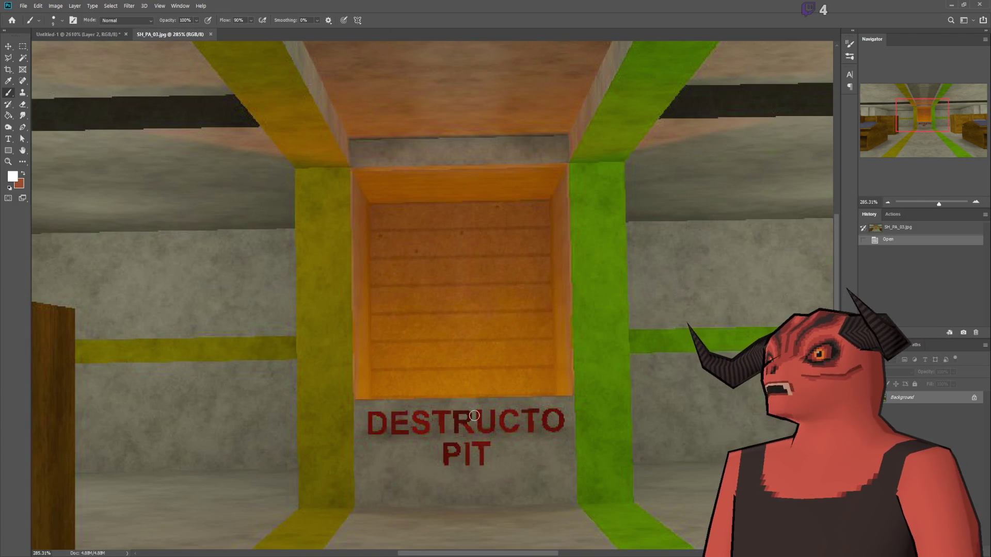
- Paint a trial white curve past DESTRUCTO on SH_PA_03, then undo it
{"action": "left_click_drag", "start_coordinate": [436, 280], "coordinate": [566, 457]}
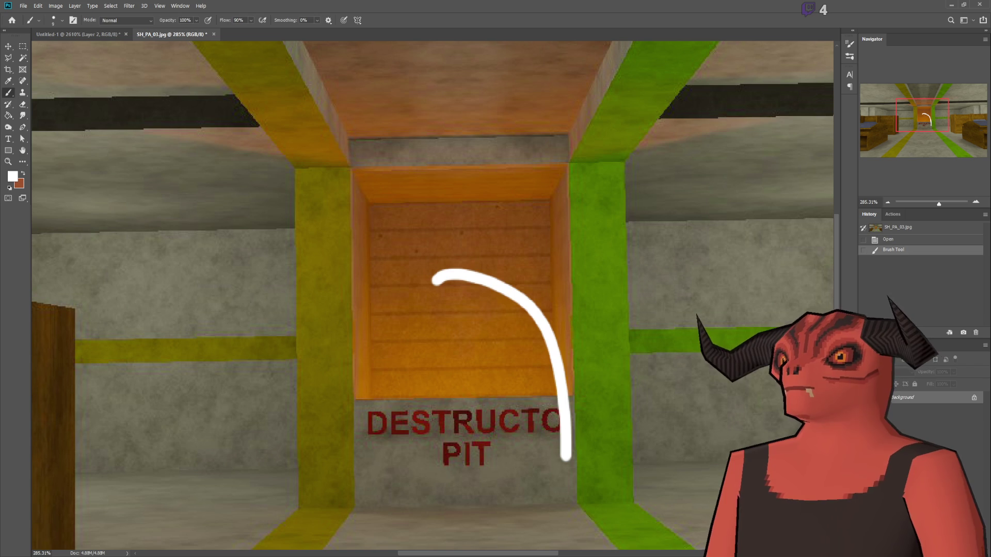
{"action": "key", "text": "ctrl+z"}
{"action": "scroll", "coordinate": [530, 286], "scroll_direction": "down", "scroll_amount": 5}
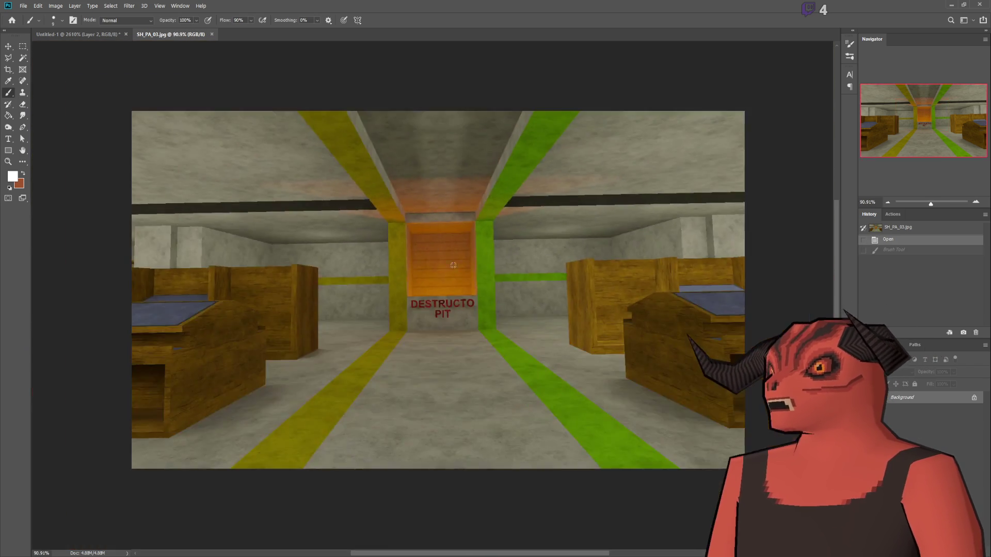
{"action": "scroll", "coordinate": [529, 286], "scroll_direction": "up", "scroll_amount": 2}
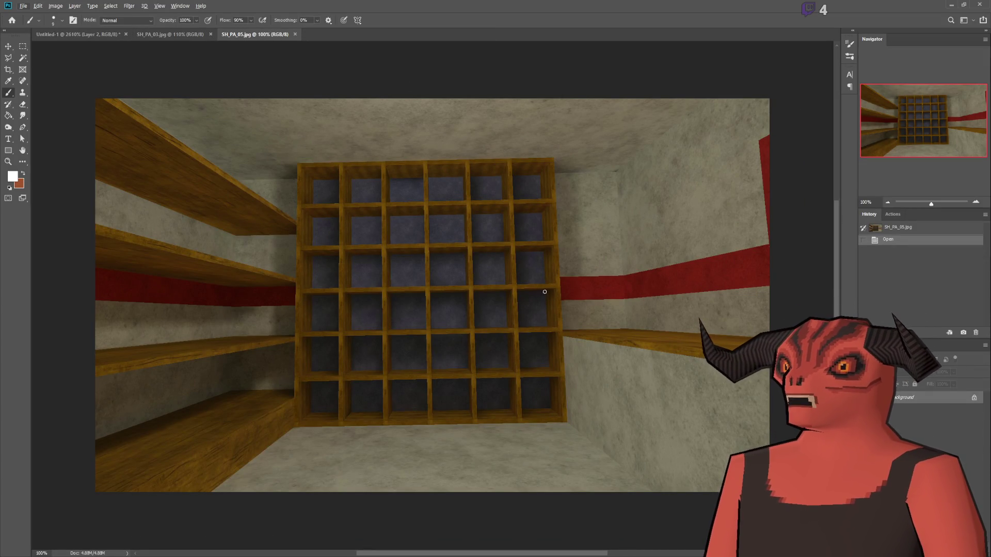
- Paint a white T on the grid and lines along four shelf rows
{"action": "mouse_move", "coordinate": [514, 264]}
{"action": "left_mouse_down"}
{"action": "mouse_move", "coordinate": [558, 258]}
{"action": "mouse_move", "coordinate": [541, 447]}
{"action": "left_mouse_up"}
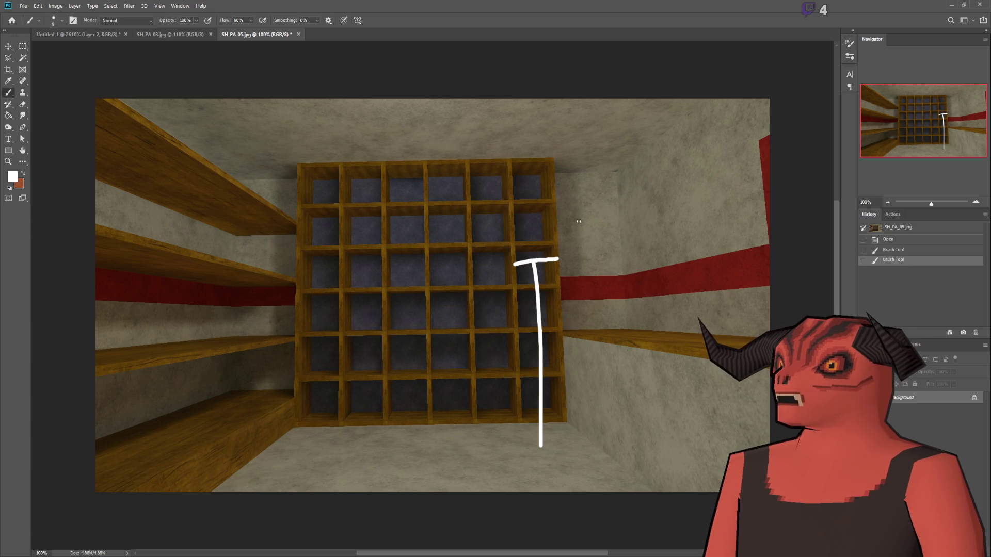
{"action": "scroll", "coordinate": [485, 224], "scroll_direction": "up", "scroll_amount": 3}
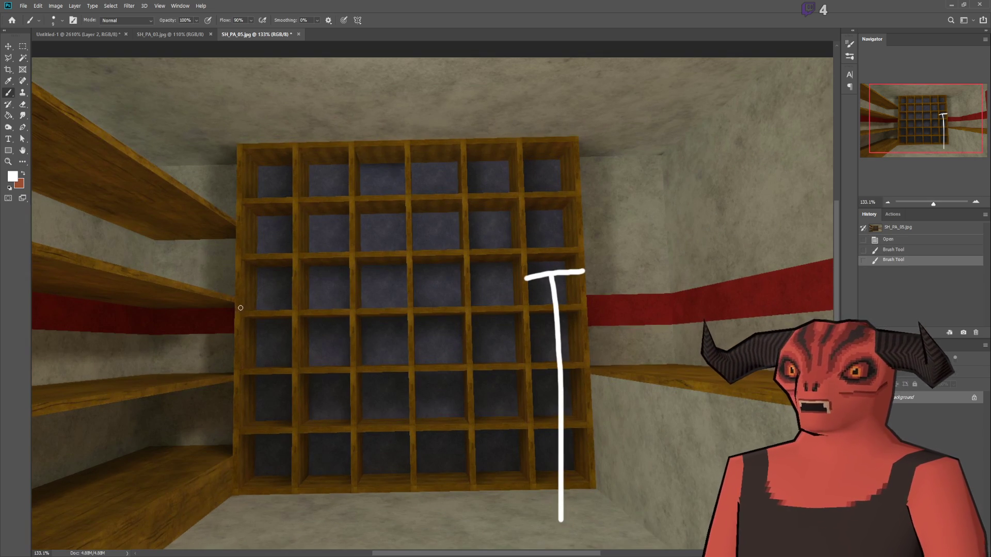
{"action": "left_click_drag", "start_coordinate": [237, 313], "coordinate": [598, 299]}
{"action": "left_click_drag", "start_coordinate": [237, 267], "coordinate": [626, 234]}
{"action": "left_click_drag", "start_coordinate": [279, 201], "coordinate": [587, 187]}
{"action": "left_click_drag", "start_coordinate": [244, 140], "coordinate": [645, 140]}
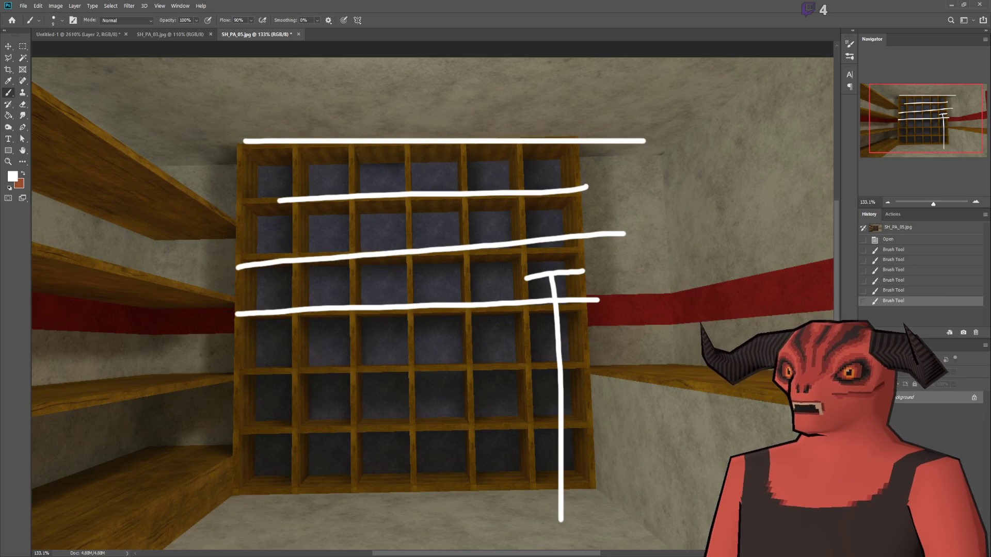
- Trace the right side shelf, lower and bottom rows, and lower-left shelves, undoing a misplaced upper-left line
{"action": "left_click_drag", "start_coordinate": [595, 369], "coordinate": [831, 390]}
{"action": "left_click_drag", "start_coordinate": [231, 369], "coordinate": [593, 363]}
{"action": "left_click_drag", "start_coordinate": [249, 429], "coordinate": [606, 434]}
{"action": "left_click_drag", "start_coordinate": [69, 544], "coordinate": [262, 443]}
{"action": "left_click_drag", "start_coordinate": [34, 408], "coordinate": [251, 377]}
{"action": "left_click_drag", "start_coordinate": [33, 252], "coordinate": [261, 275]}
{"action": "key", "text": "ctrl+z"}
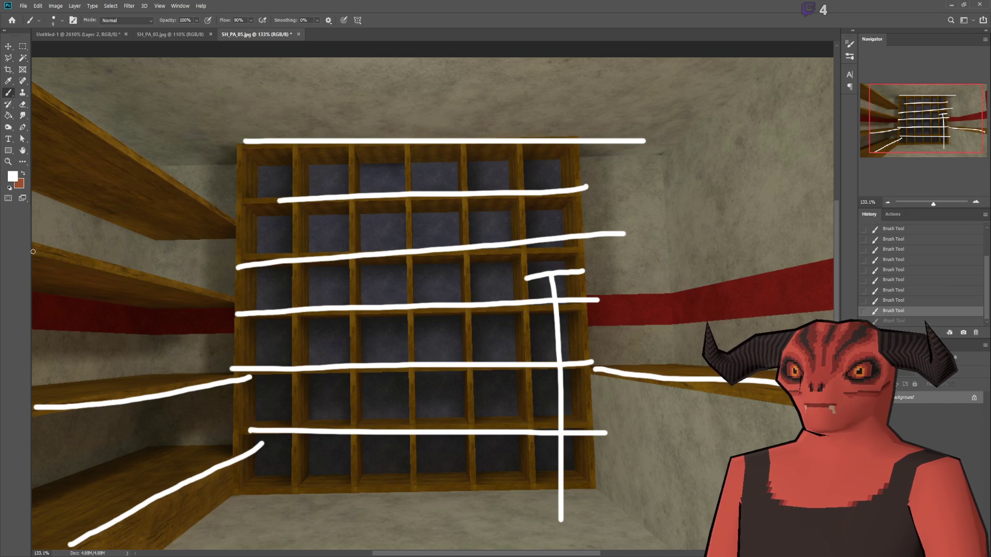
- Draw straight Shift-click lines along the left and top-left shelves
{"action": "left_click", "coordinate": [237, 301], "text": "shift"}
{"action": "left_click", "coordinate": [33, 92]}
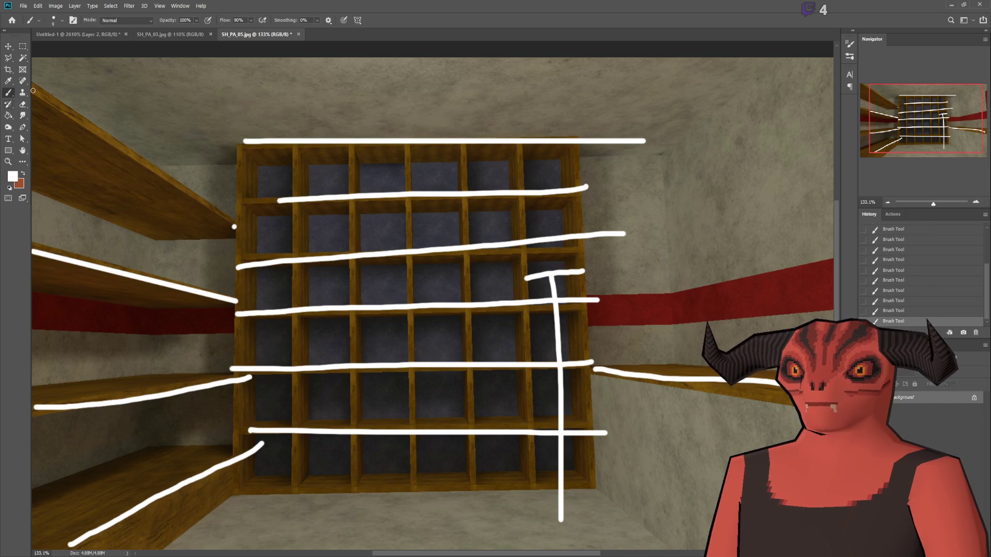
{"action": "left_click", "coordinate": [235, 227], "text": "shift"}
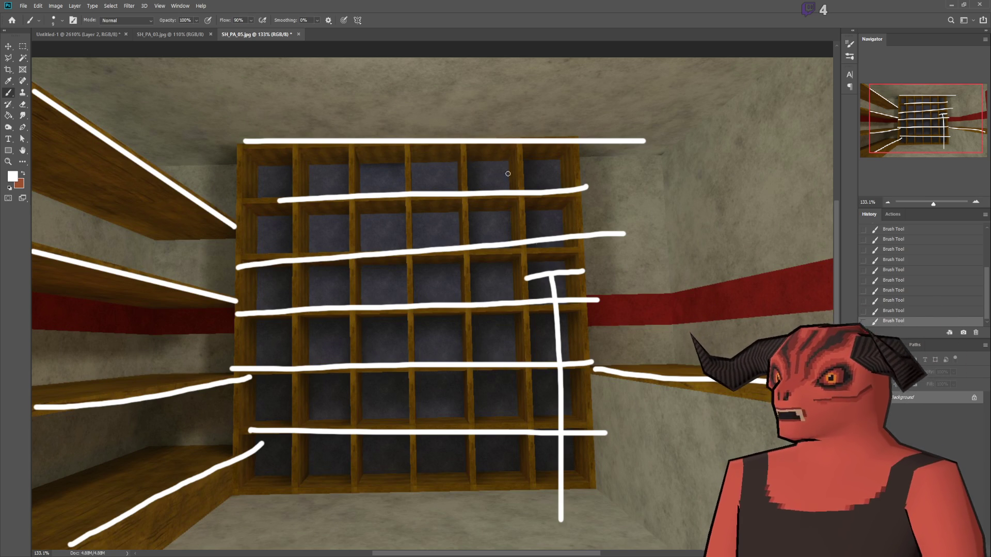
- Paint a white loop across the shelf and an X in a top cell
{"action": "mouse_move", "coordinate": [498, 232]}
{"action": "left_mouse_down"}
{"action": "mouse_move", "coordinate": [534, 273]}
{"action": "mouse_move", "coordinate": [509, 261]}
{"action": "mouse_move", "coordinate": [541, 320]}
{"action": "left_mouse_up"}
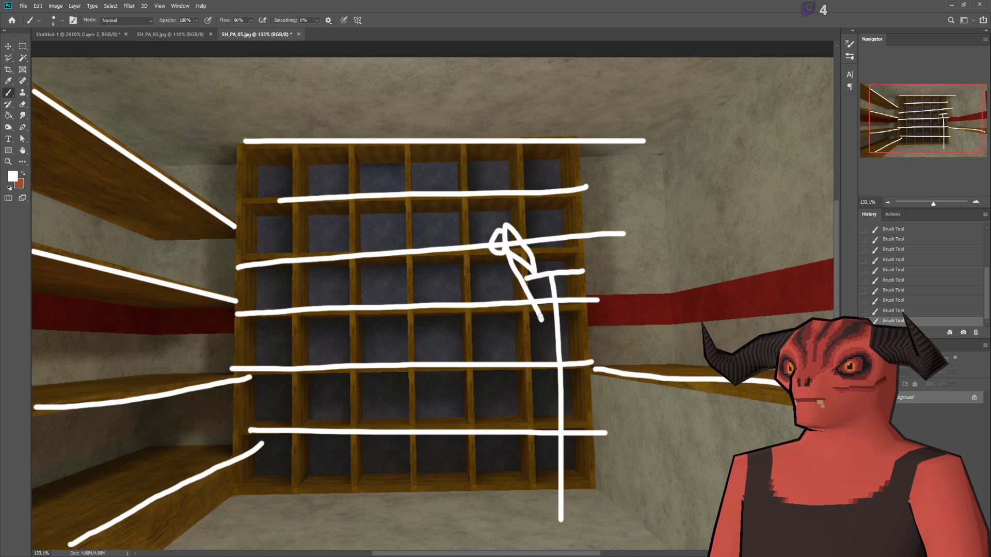
{"action": "left_click_drag", "start_coordinate": [478, 155], "coordinate": [507, 189]}
{"action": "left_click_drag", "start_coordinate": [500, 149], "coordinate": [472, 189]}
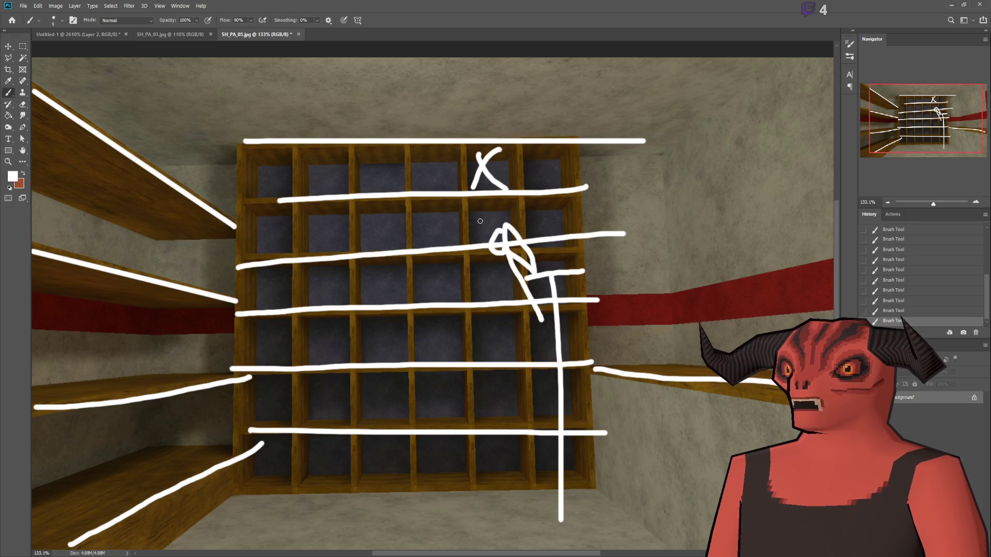
- Undo the X, loop and all shelf lines back to the unmarked SH_PA_05.jpg
{"action": "key", "text": "ctrl+z"}
{"action": "key", "text": "ctrl+z"}
{"action": "key", "text": "ctrl+z"}
{"action": "key", "text": "ctrl+z"}
{"action": "key", "text": "ctrl+z"}
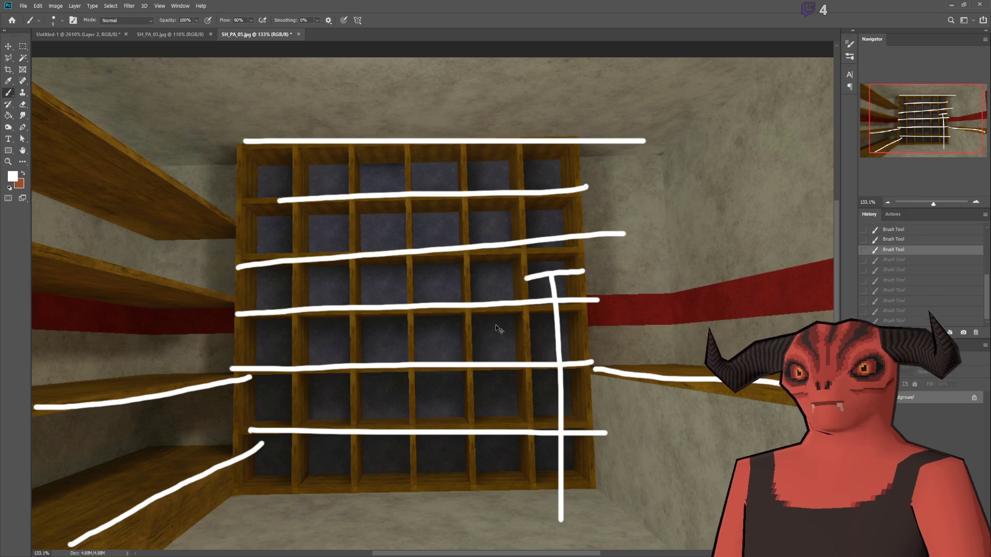
{"action": "key", "text": "ctrl+z"}
{"action": "key", "text": "ctrl+z"}
{"action": "key", "text": "ctrl+z"}
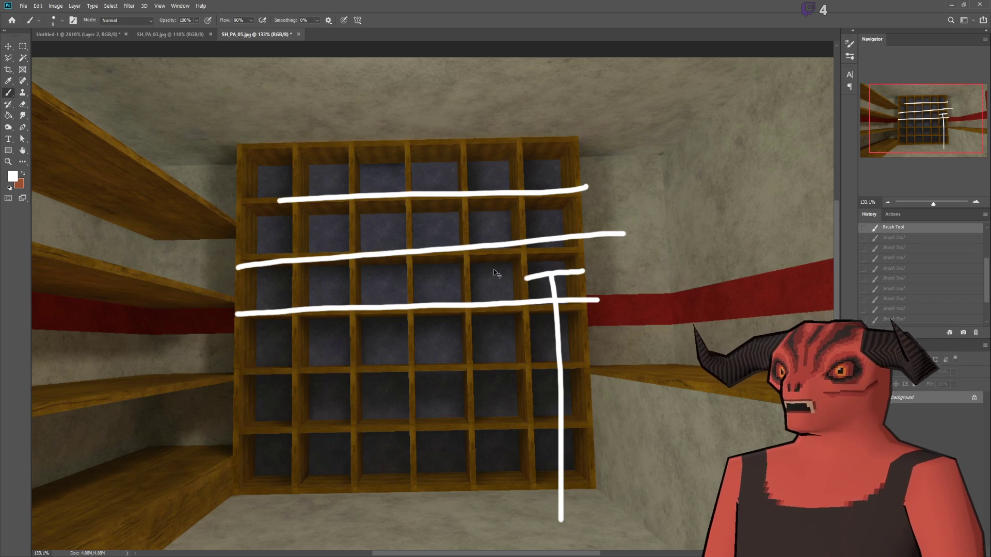
{"action": "key", "text": "ctrl+z"}
{"action": "key", "text": "ctrl+z"}
{"action": "key", "text": "ctrl+z"}
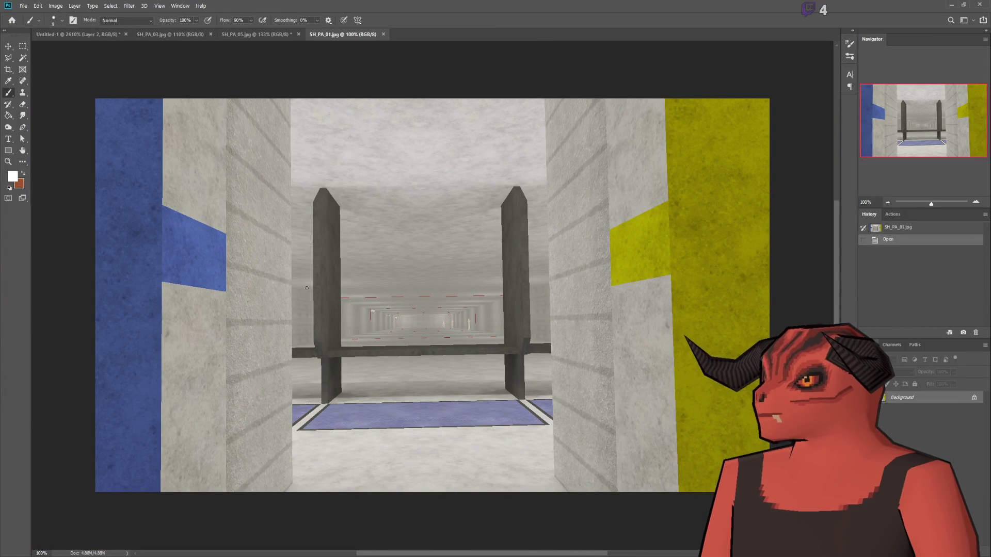
- Zoom the SH_PA_01 screenshot in and back out
{"action": "scroll", "coordinate": [464, 340], "scroll_direction": "up", "scroll_amount": 10}
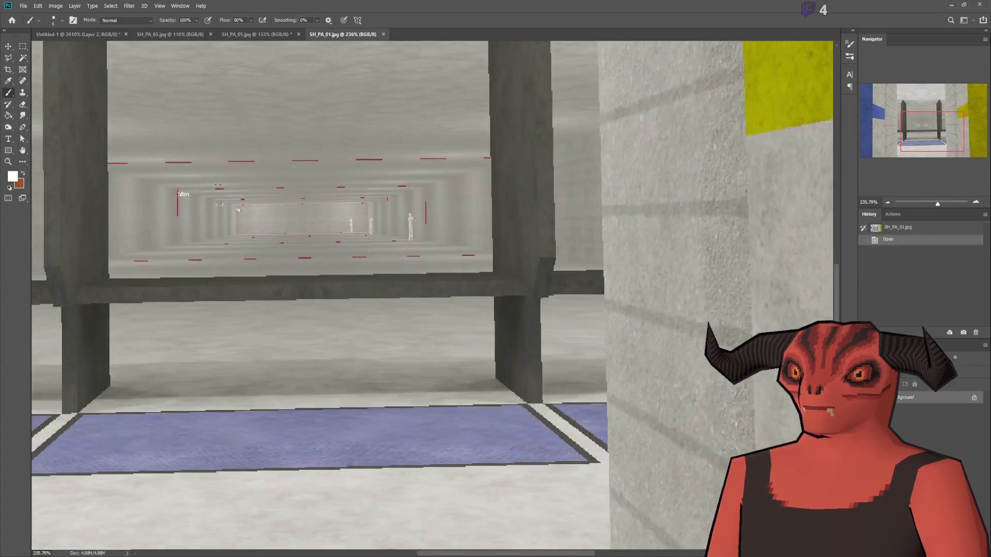
{"action": "scroll", "coordinate": [346, 260], "scroll_direction": "down", "scroll_amount": 5}
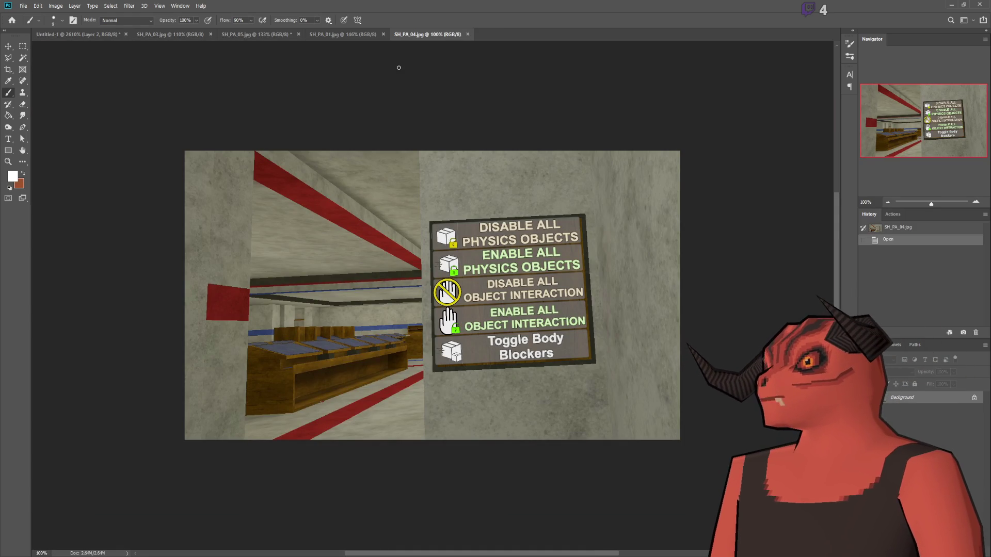
{"action": "scroll", "coordinate": [499, 236], "scroll_direction": "up", "scroll_amount": 4}
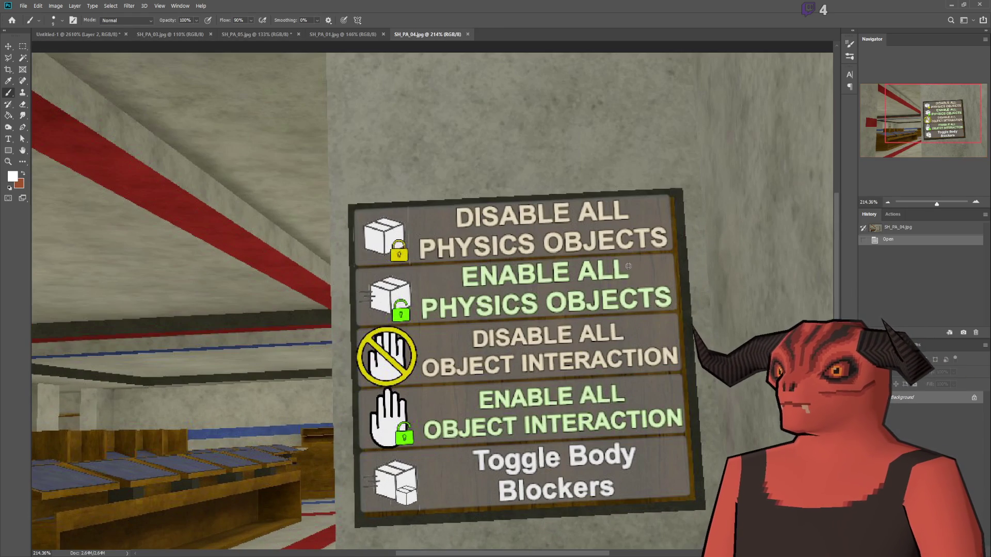
{"action": "scroll", "coordinate": [445, 231], "scroll_direction": "down", "scroll_amount": 2}
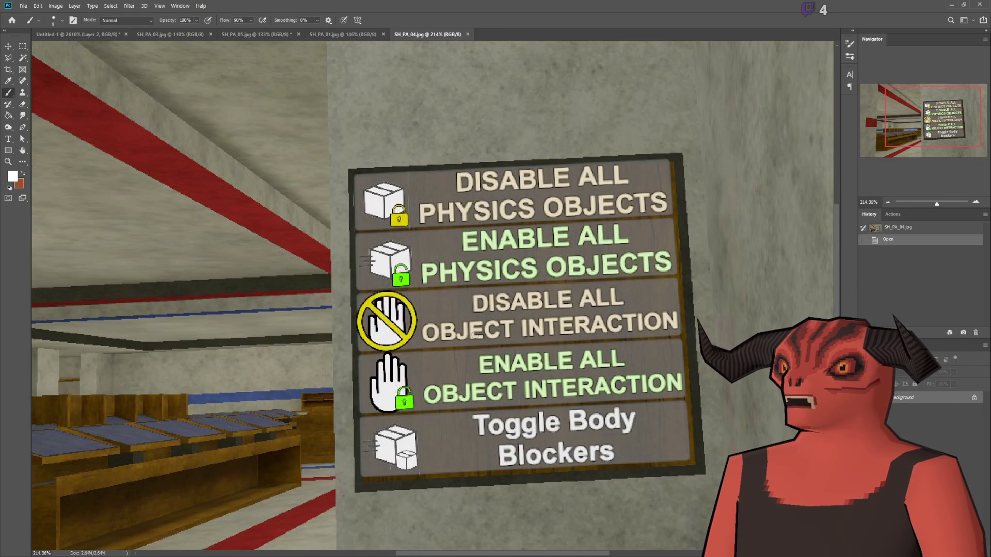
{"action": "scroll", "coordinate": [510, 382], "scroll_direction": "down", "scroll_amount": 5}
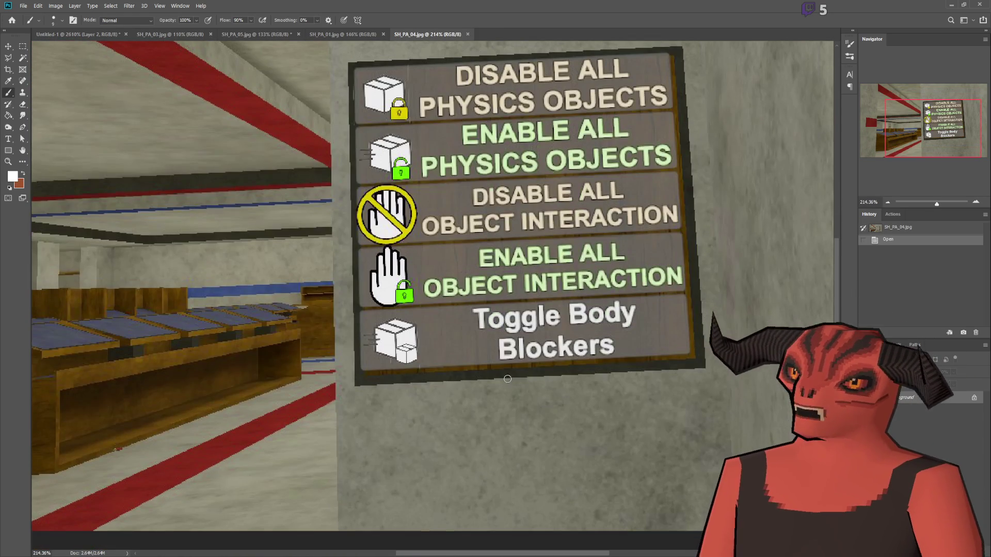
{"action": "mouse_move", "coordinate": [350, 310]}
{"action": "left_mouse_down"}
{"action": "mouse_move", "coordinate": [696, 292]}
{"action": "mouse_move", "coordinate": [557, 365]}
{"action": "mouse_move", "coordinate": [354, 317]}
{"action": "left_mouse_up"}
{"action": "key", "text": "ctrl+z"}
{"action": "scroll", "coordinate": [164, 269], "scroll_direction": "down", "scroll_amount": 5}
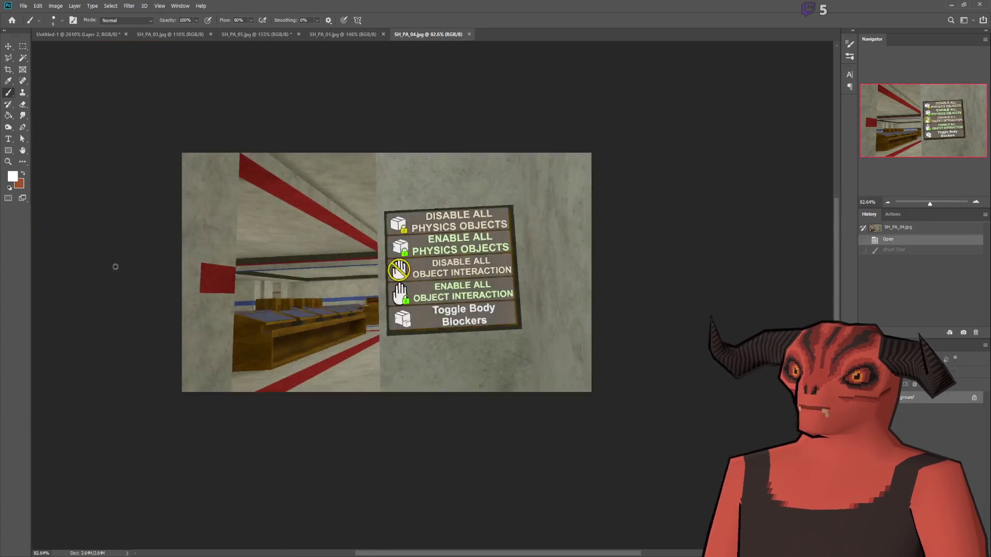
{"action": "scroll", "coordinate": [221, 271], "scroll_direction": "up", "scroll_amount": 5}
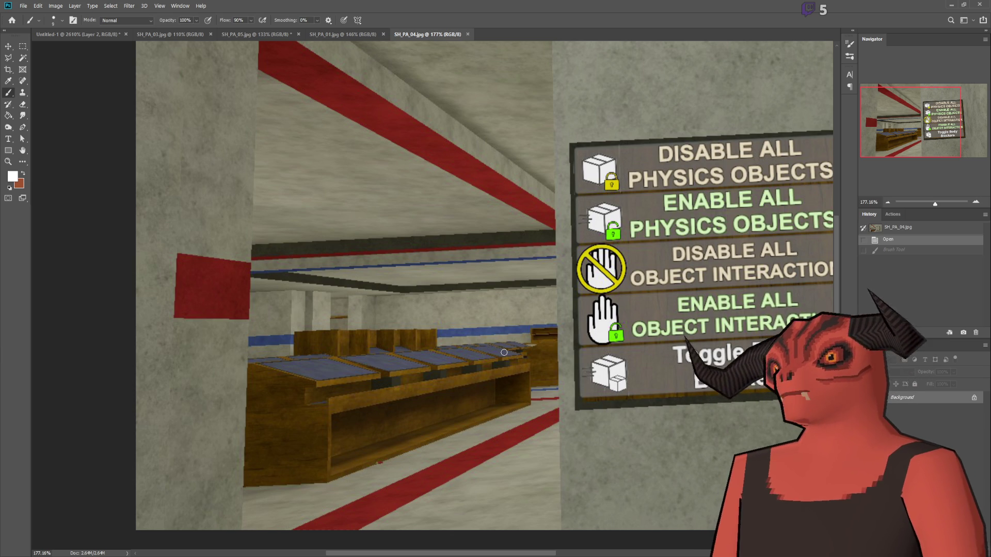
{"action": "left_click_drag", "start_coordinate": [417, 449], "coordinate": [410, 328]}
{"action": "key", "text": "ctrl+z"}
{"action": "mouse_move", "coordinate": [347, 379]}
{"action": "left_mouse_down"}
{"action": "mouse_move", "coordinate": [342, 305]}
{"action": "mouse_move", "coordinate": [352, 322]}
{"action": "mouse_move", "coordinate": [341, 316]}
{"action": "left_mouse_up"}
{"action": "left_click_drag", "start_coordinate": [343, 379], "coordinate": [307, 365]}
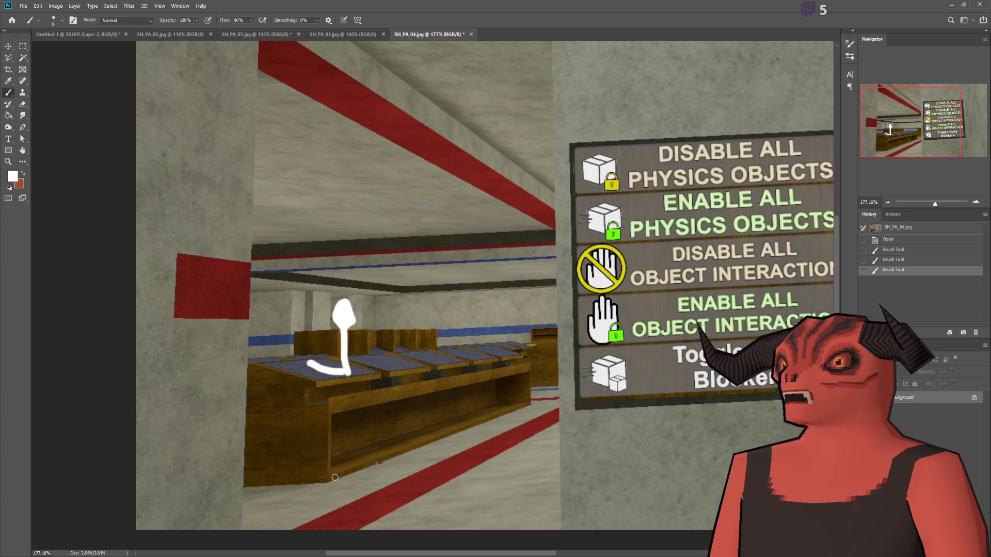
{"action": "key", "text": "ctrl+z"}
{"action": "key", "text": "ctrl+z"}
{"action": "key", "text": "ctrl+z"}
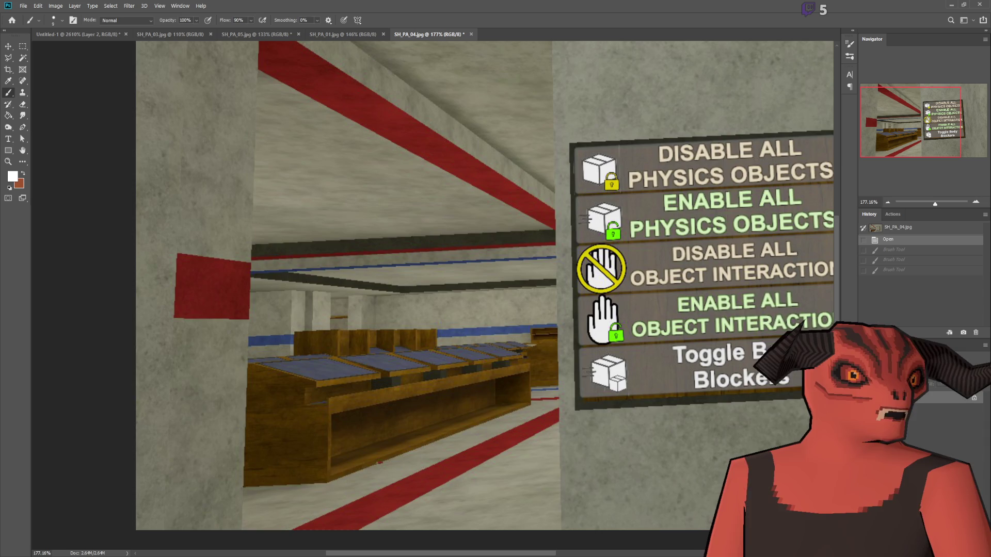
{"action": "scroll", "coordinate": [468, 193], "scroll_direction": "down", "scroll_amount": 1}
{"action": "scroll", "coordinate": [468, 192], "scroll_direction": "up", "scroll_amount": 3}
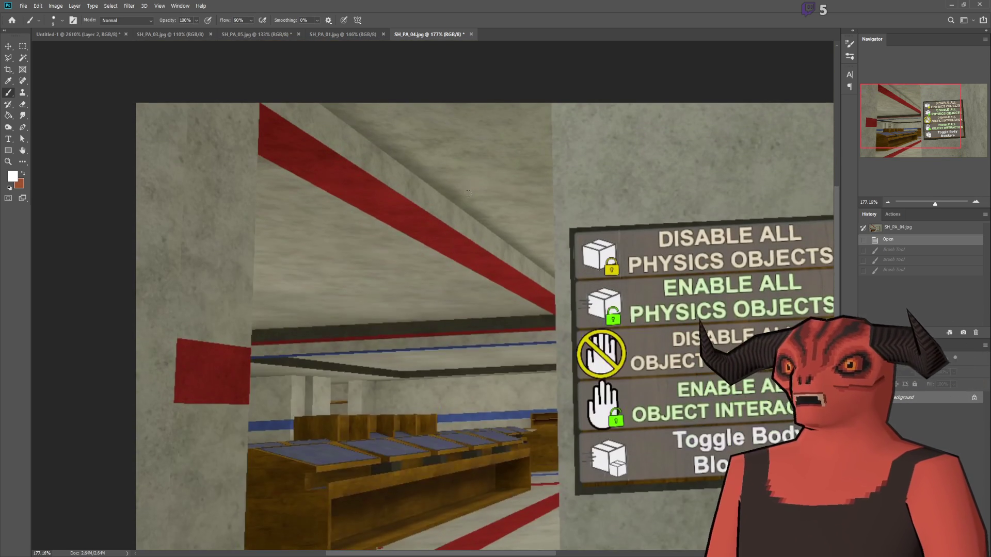
{"action": "scroll", "coordinate": [467, 192], "scroll_direction": "down", "scroll_amount": 3}
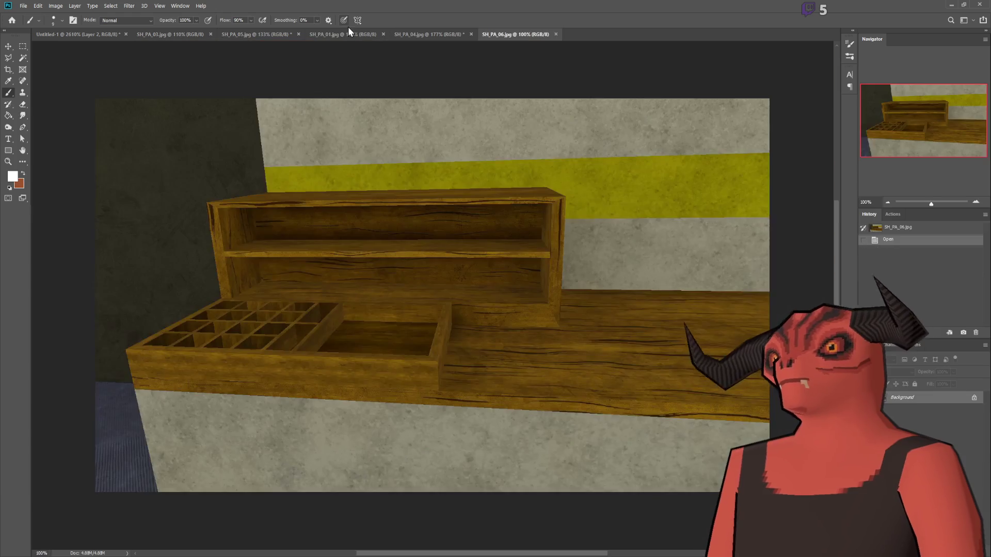
- Close the SH_PA_05, SH_PA_01 and SH_PA_04 reference screenshots
{"action": "left_click", "coordinate": [345, 34]}
{"action": "left_click", "coordinate": [279, 34]}
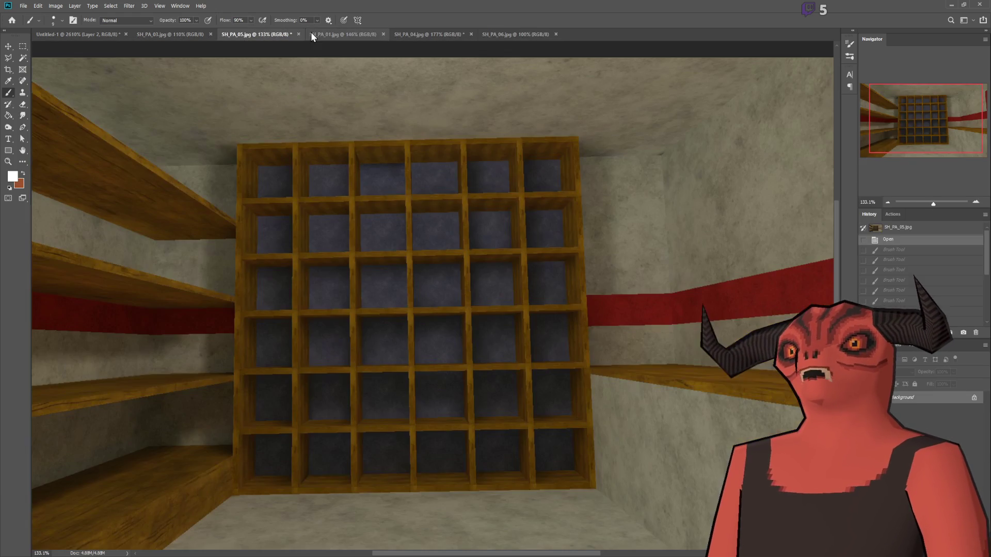
{"action": "left_click", "coordinate": [298, 34]}
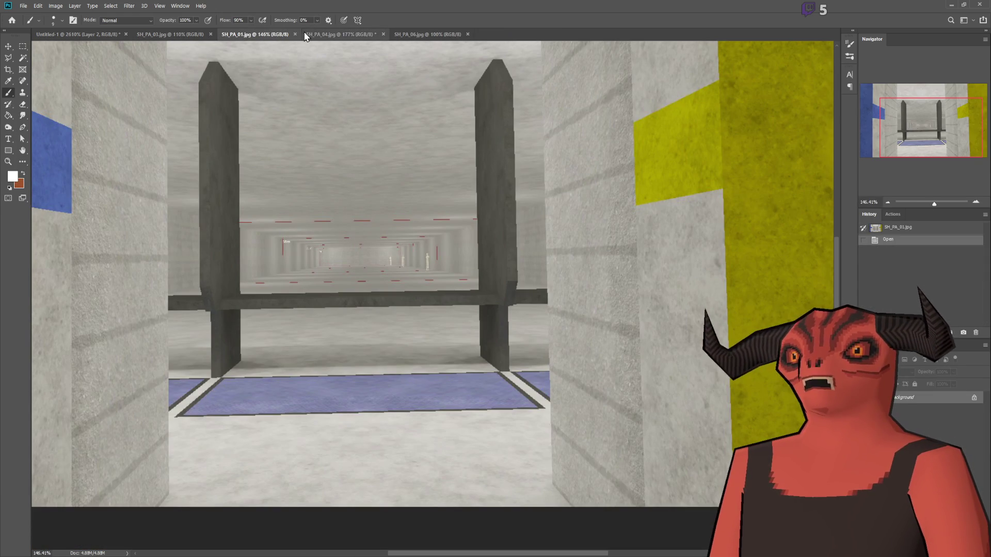
{"action": "left_click", "coordinate": [295, 34]}
{"action": "left_click", "coordinate": [293, 34]}
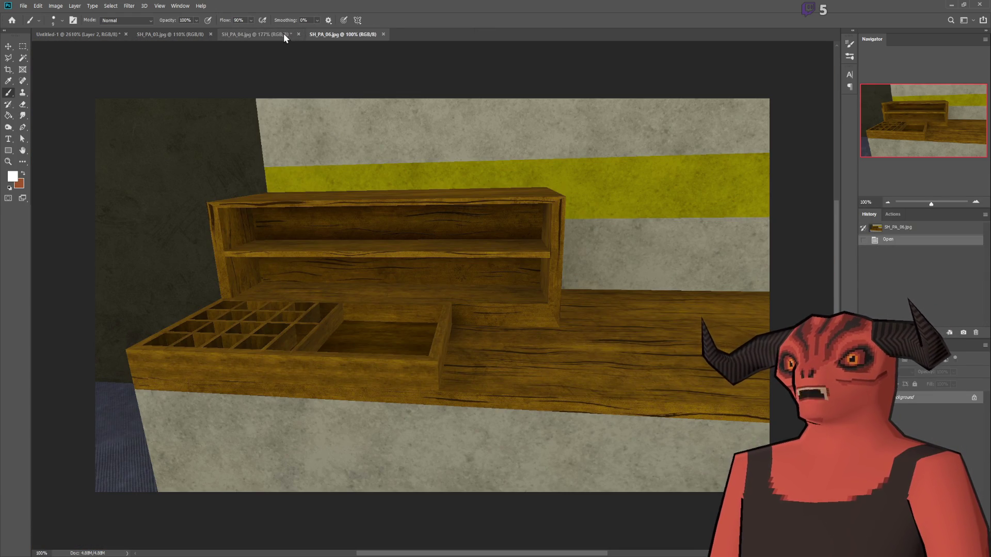
{"action": "key", "text": "ctrl+w"}
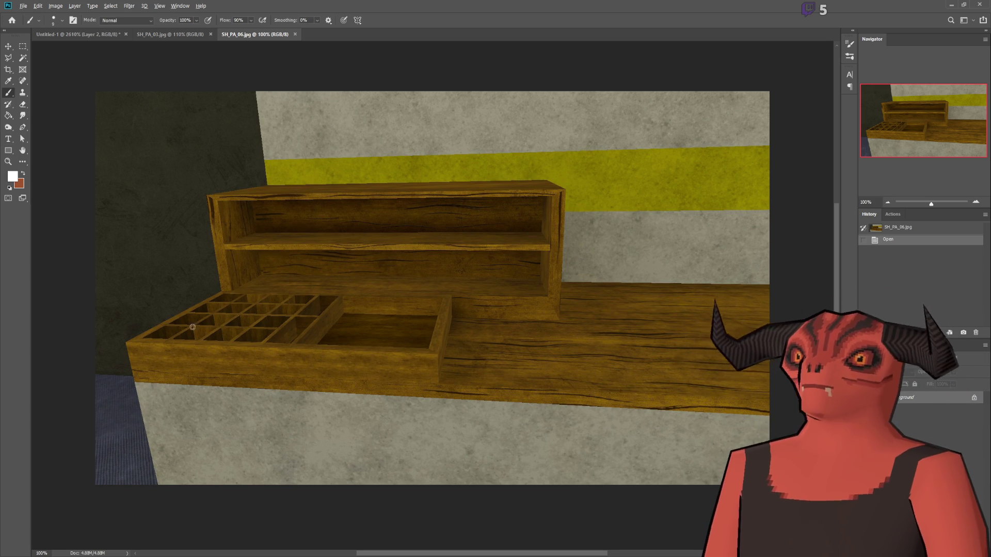
{"action": "scroll", "coordinate": [184, 340], "scroll_direction": "up", "scroll_amount": 5}
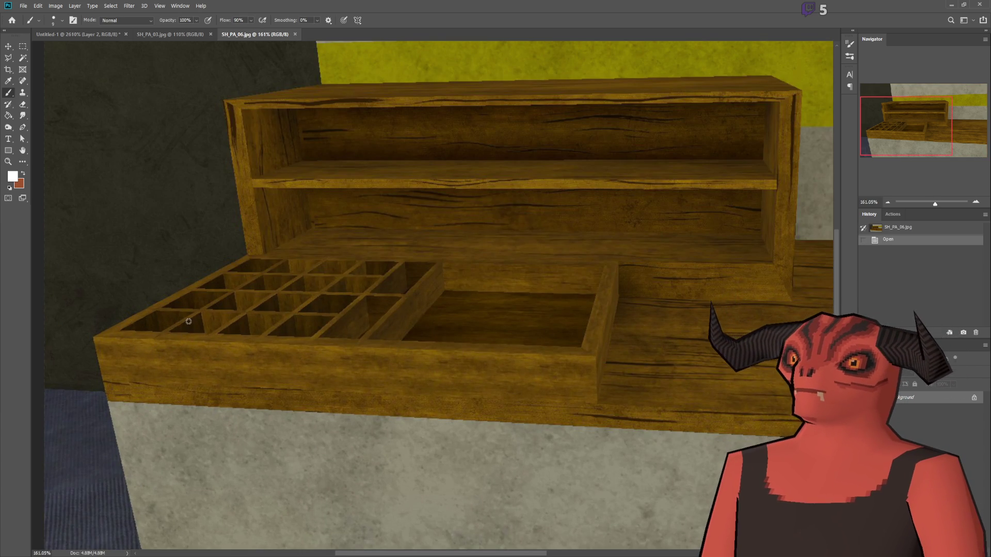
{"action": "scroll", "coordinate": [82, 276], "scroll_direction": "down", "scroll_amount": 9}
{"action": "scroll", "coordinate": [82, 276], "scroll_direction": "up", "scroll_amount": 7}
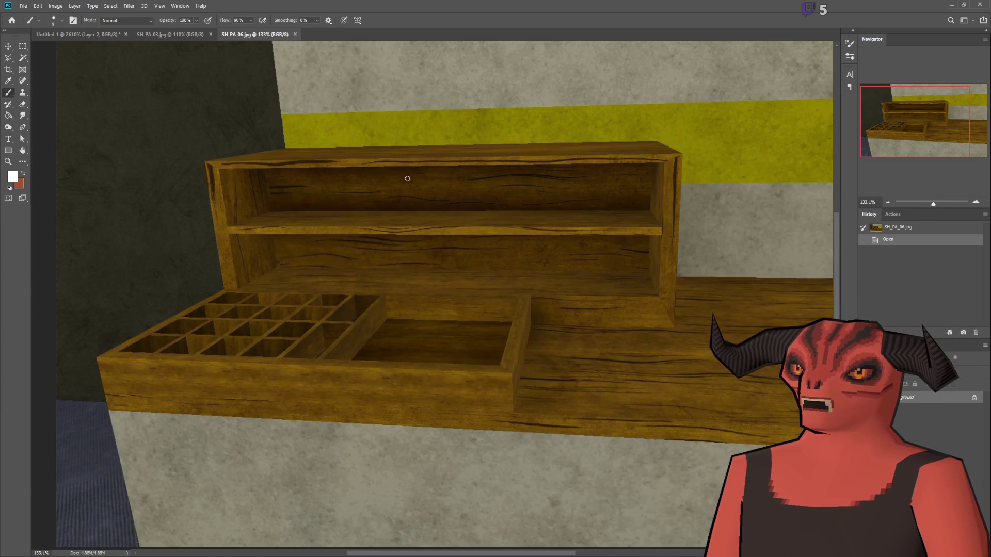
{"action": "scroll", "coordinate": [256, 305], "scroll_direction": "up", "scroll_amount": 6}
{"action": "scroll", "coordinate": [254, 319], "scroll_direction": "down", "scroll_amount": 1}
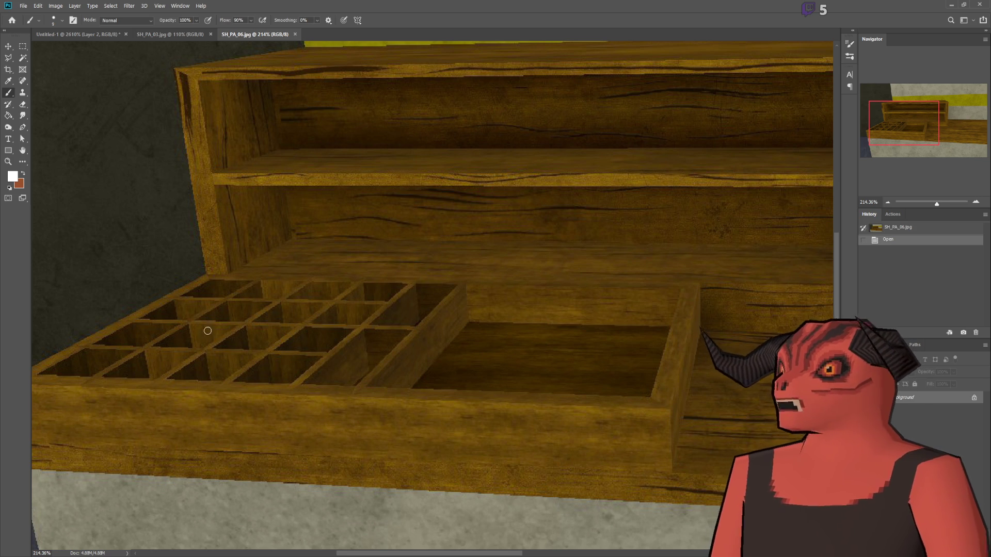
{"action": "scroll", "coordinate": [206, 330], "scroll_direction": "down", "scroll_amount": 5}
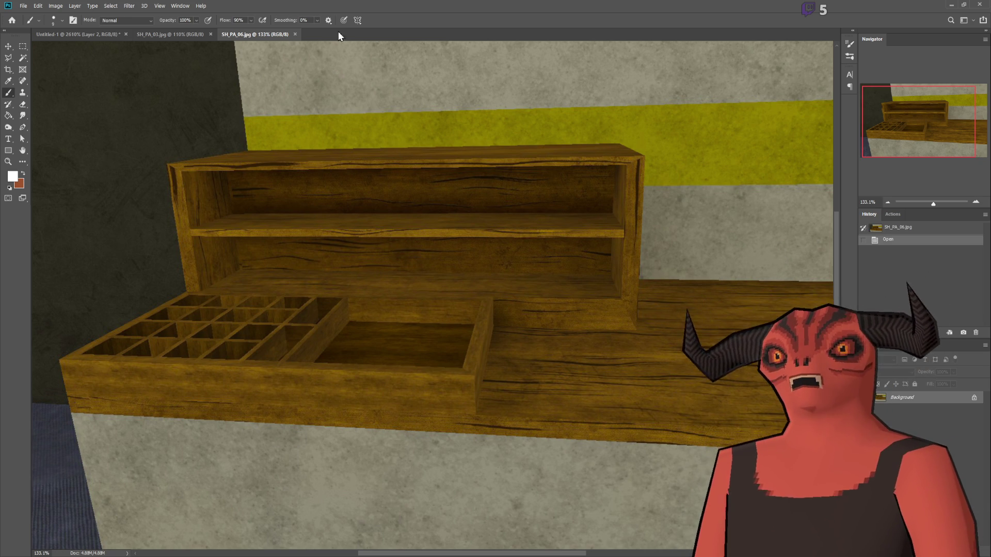
- Close SH_PA_06 and SH_PA_03, leaving only the Untitled-1 pistol sketch open
{"action": "left_click", "coordinate": [295, 34]}
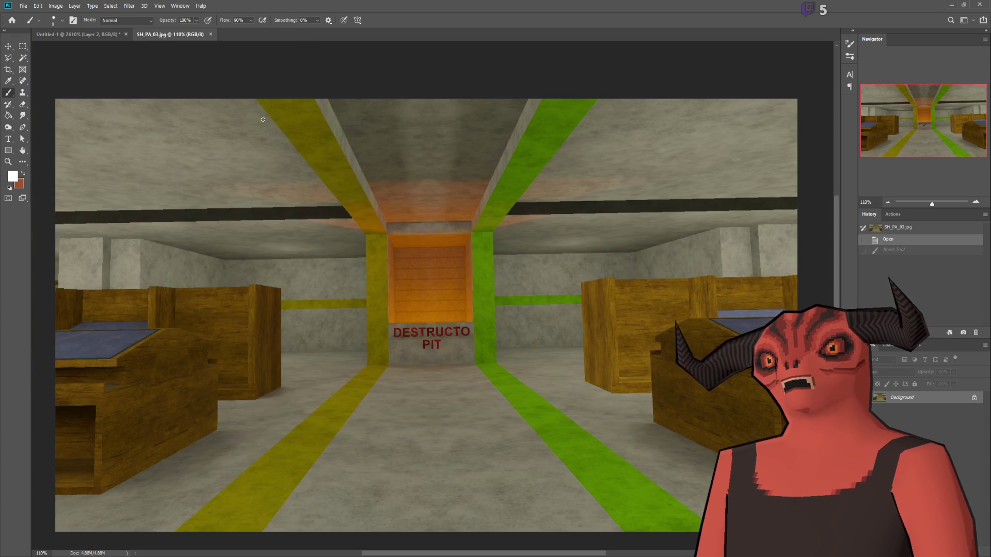
{"action": "left_click", "coordinate": [211, 34]}
{"action": "scroll", "coordinate": [298, 184], "scroll_direction": "down", "scroll_amount": 5}
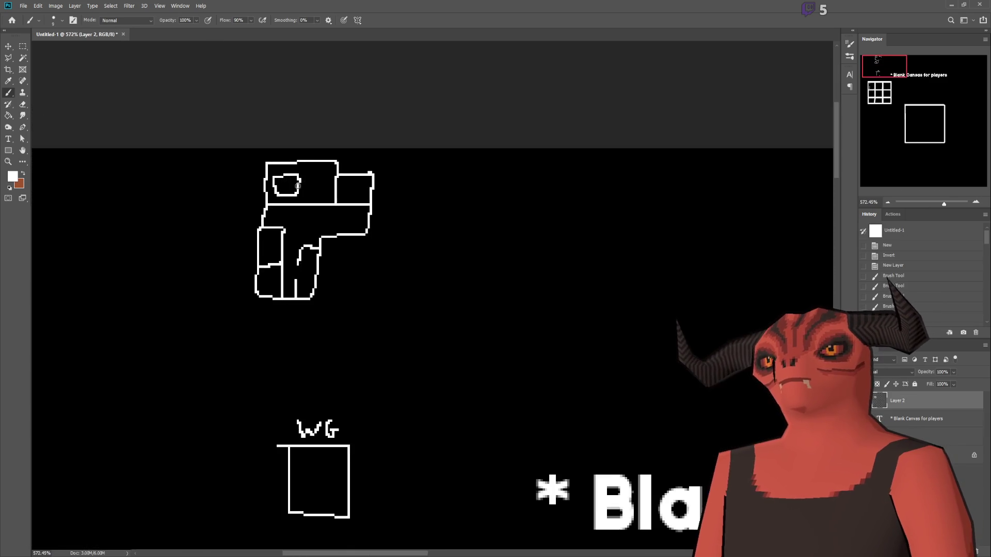
{"action": "scroll", "coordinate": [298, 185], "scroll_direction": "up", "scroll_amount": 3}
{"action": "scroll", "coordinate": [660, 150], "scroll_direction": "down", "scroll_amount": 2}
{"action": "mouse_move", "coordinate": [882, 61]}
{"action": "left_mouse_down"}
{"action": "mouse_move", "coordinate": [898, 61]}
{"action": "mouse_move", "coordinate": [884, 58]}
{"action": "left_mouse_up"}
{"action": "scroll", "coordinate": [590, 131], "scroll_direction": "down", "scroll_amount": 1}
{"action": "scroll", "coordinate": [365, 139], "scroll_direction": "up", "scroll_amount": 2}
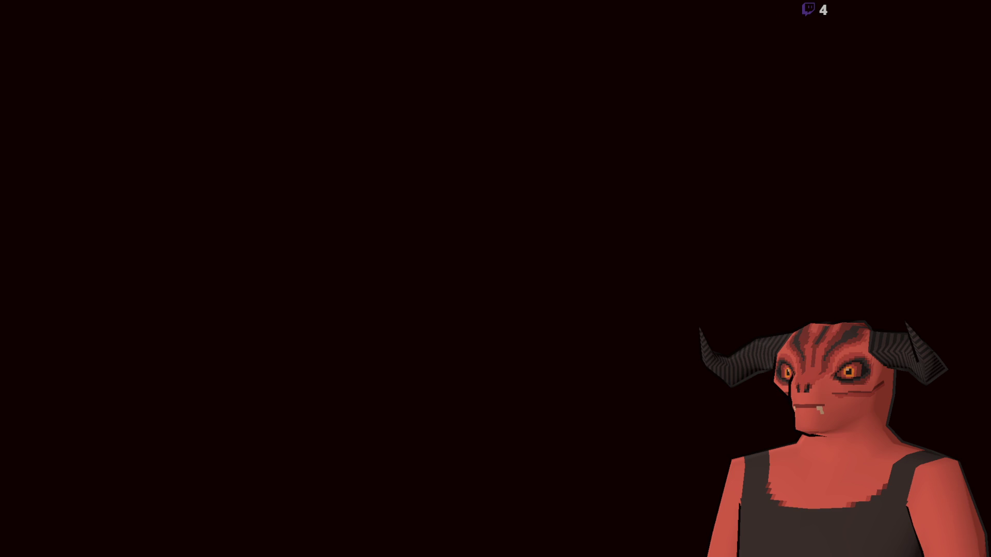
- Shrink the brush and switch to the 1-pixel Pencil tool for hard-edged drawing
{"action": "scroll", "coordinate": [332, 247], "scroll_direction": "up", "scroll_amount": 3}
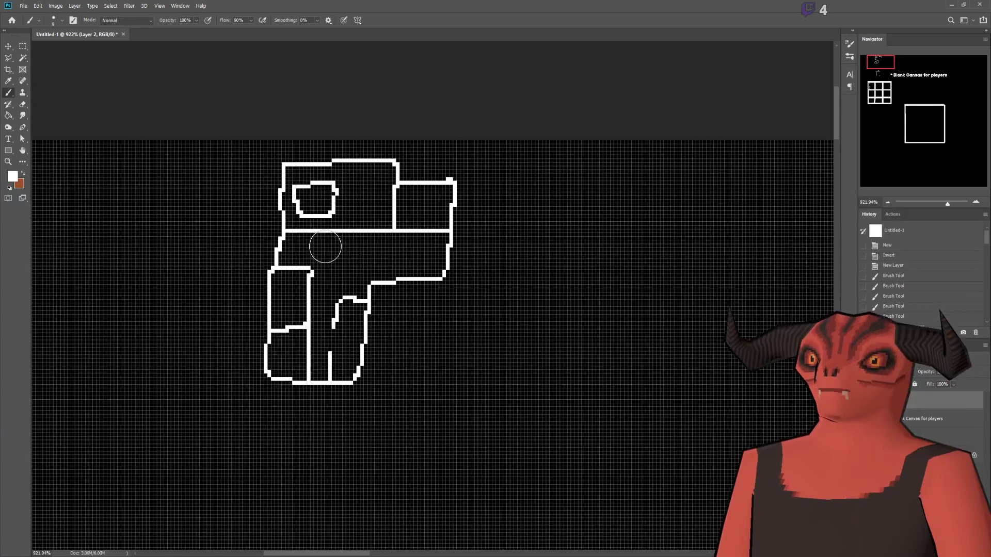
{"action": "scroll", "coordinate": [325, 247], "scroll_direction": "up", "scroll_amount": 4}
{"action": "scroll", "coordinate": [324, 246], "scroll_direction": "down", "scroll_amount": 3}
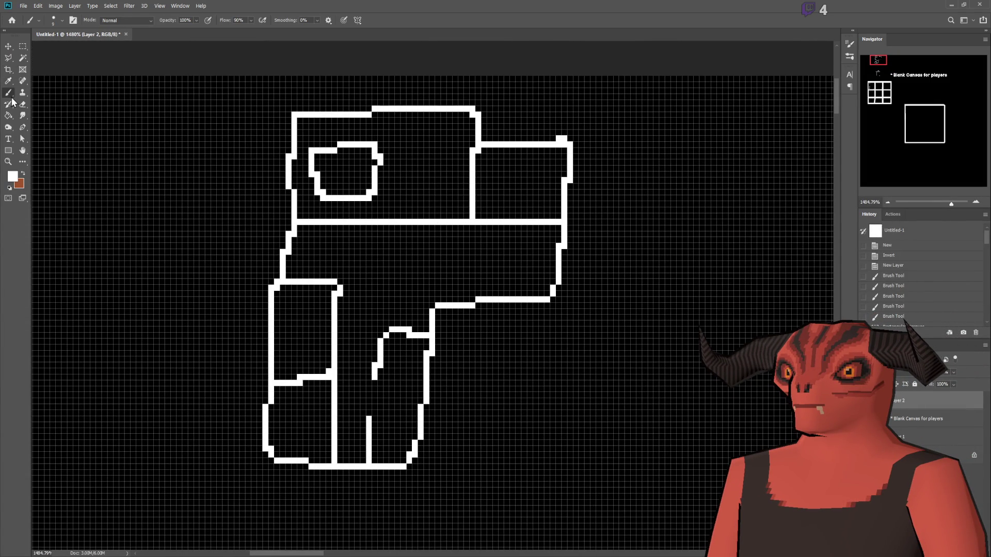
{"action": "key", "text": "bracketleft"}
{"action": "key", "text": "bracketleft"}
{"action": "key", "text": "bracketleft"}
{"action": "key", "text": "shift+b"}
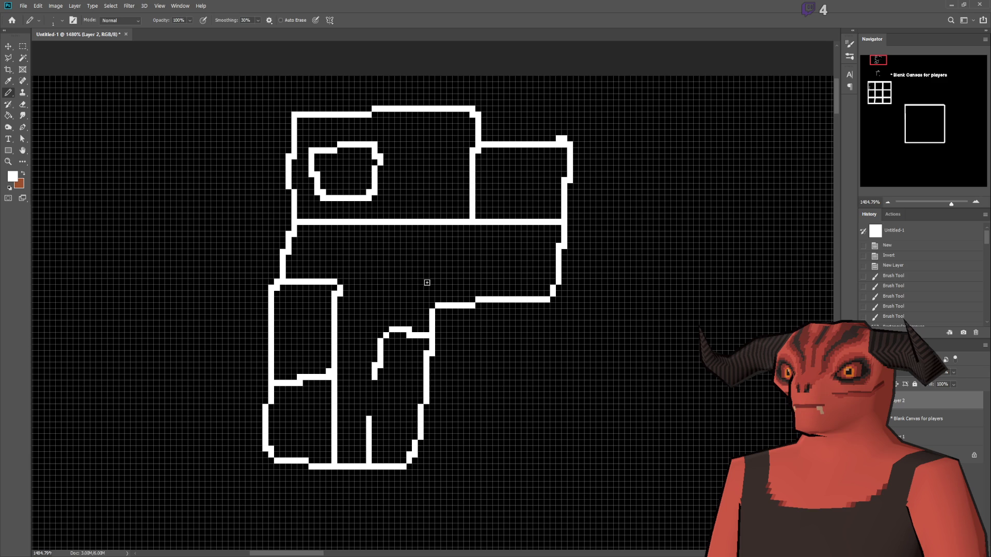
- Draw ticks on the right wall and a right-protruding block with a bar inside
{"action": "left_click_drag", "start_coordinate": [545, 246], "coordinate": [571, 246]}
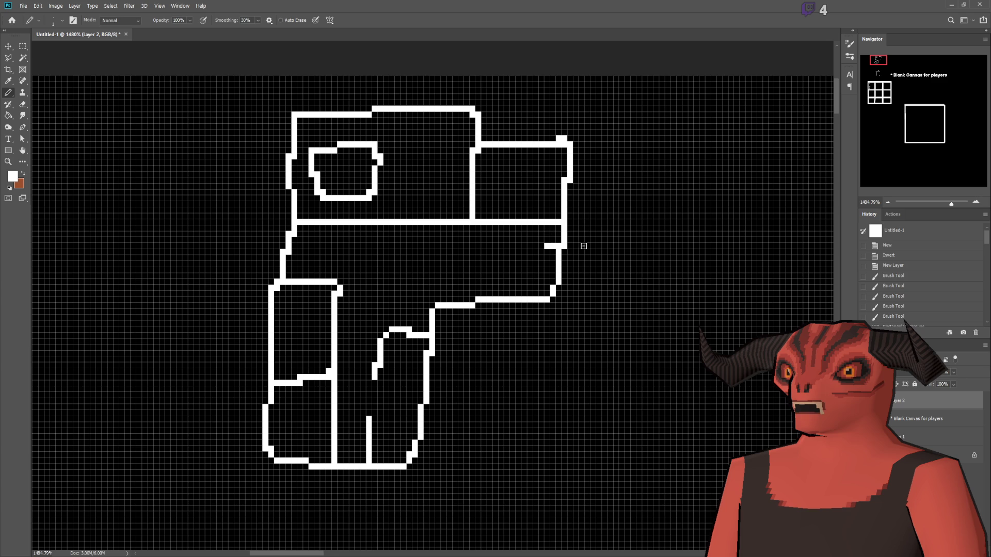
{"action": "left_click_drag", "start_coordinate": [539, 276], "coordinate": [570, 276]}
{"action": "mouse_move", "coordinate": [567, 223]}
{"action": "left_mouse_down"}
{"action": "mouse_move", "coordinate": [638, 296]}
{"action": "mouse_move", "coordinate": [564, 311]}
{"action": "mouse_move", "coordinate": [539, 302]}
{"action": "left_mouse_up"}
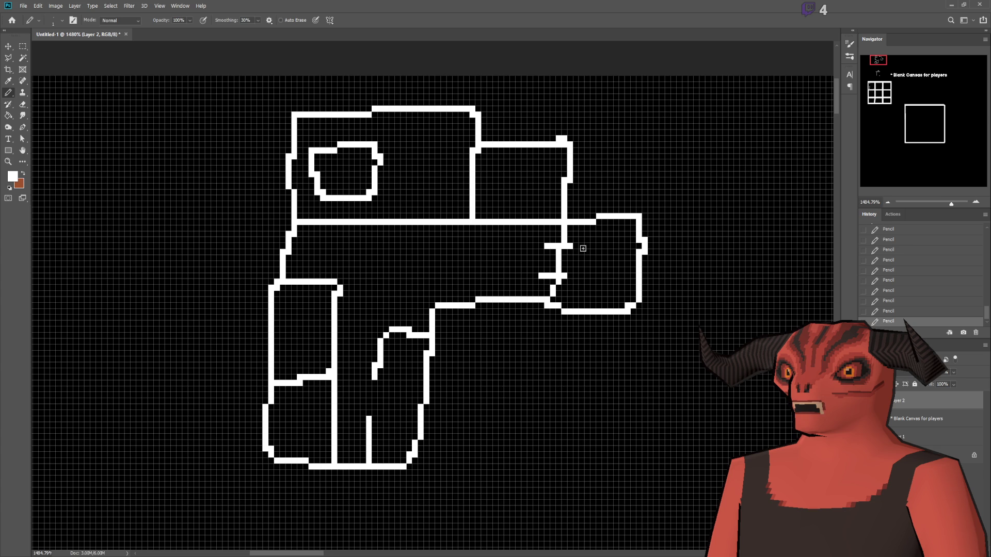
{"action": "mouse_move", "coordinate": [625, 246]}
{"action": "left_mouse_down"}
{"action": "mouse_move", "coordinate": [645, 246]}
{"action": "mouse_move", "coordinate": [633, 276]}
{"action": "left_mouse_up"}
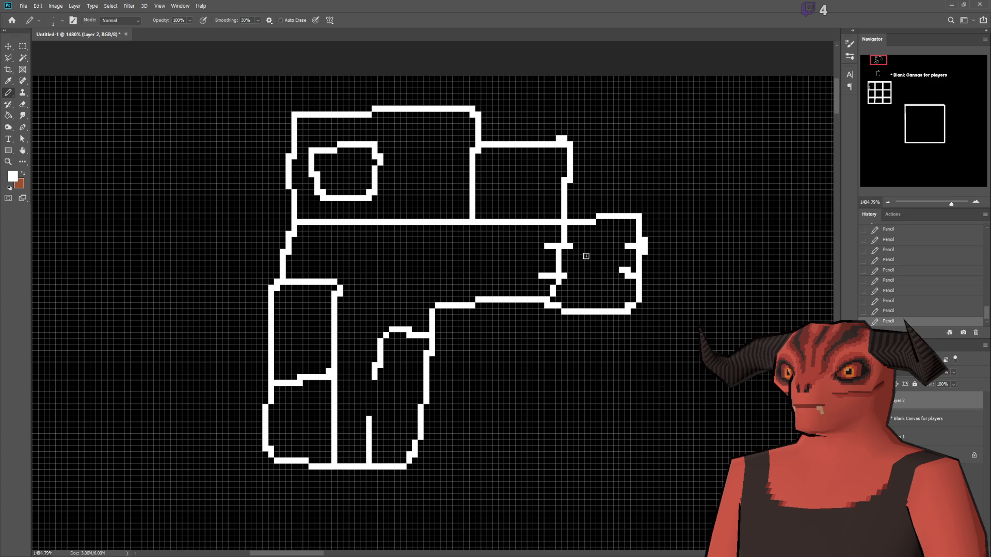
- Add an edge tick and rounded opening in the upper-right block, plus a central-wall bar
{"action": "left_click_drag", "start_coordinate": [573, 156], "coordinate": [550, 156]}
{"action": "left_click_drag", "start_coordinate": [557, 205], "coordinate": [551, 205]}
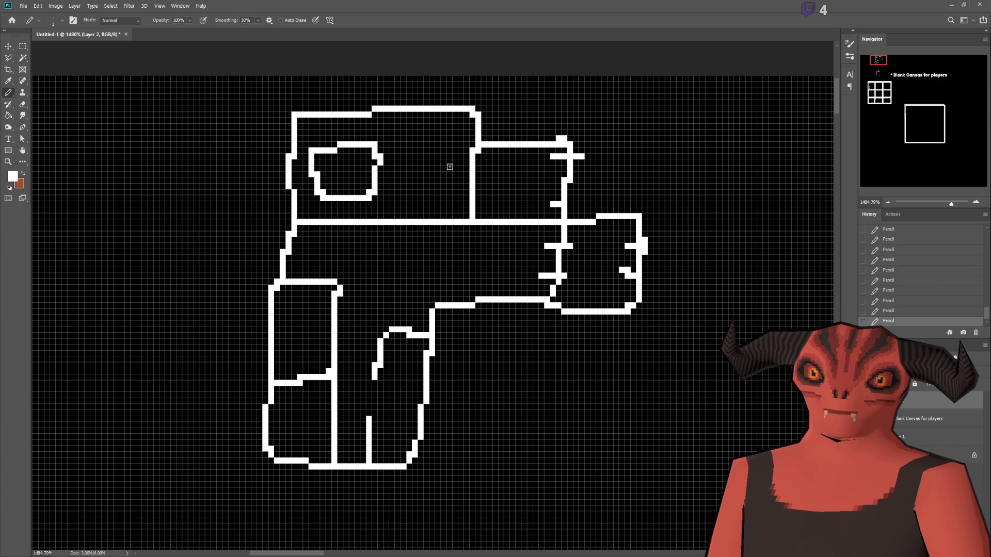
{"action": "mouse_move", "coordinate": [487, 161]}
{"action": "left_mouse_down"}
{"action": "mouse_move", "coordinate": [516, 197]}
{"action": "mouse_move", "coordinate": [538, 172]}
{"action": "mouse_move", "coordinate": [509, 157]}
{"action": "mouse_move", "coordinate": [470, 162]}
{"action": "left_mouse_up"}
{"action": "left_click_drag", "start_coordinate": [455, 209], "coordinate": [470, 209]}
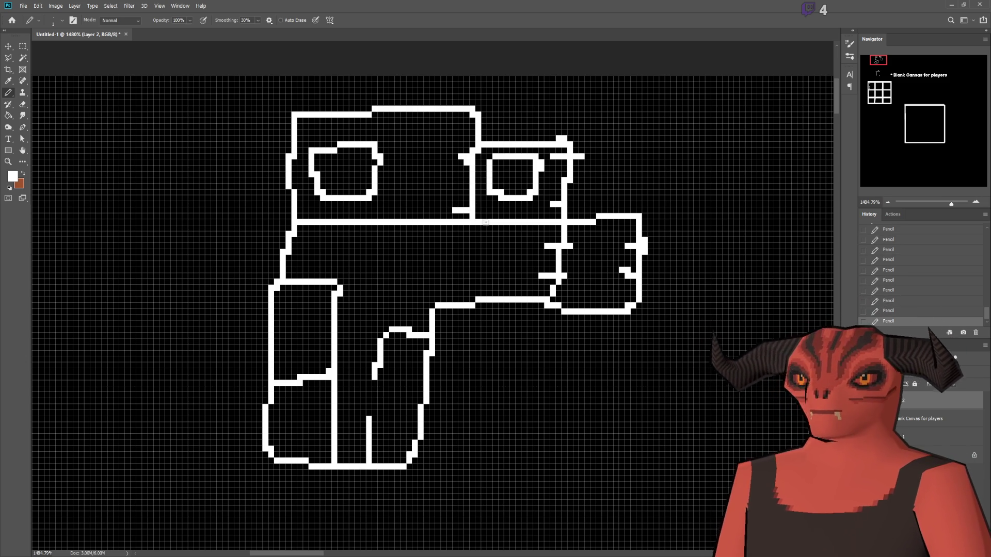
- Add a short white mark in the right block, undo the extra stroke, and create Layer 3
{"action": "left_click_drag", "start_coordinate": [597, 252], "coordinate": [599, 259]}
{"action": "left_click_drag", "start_coordinate": [547, 170], "coordinate": [547, 187]}
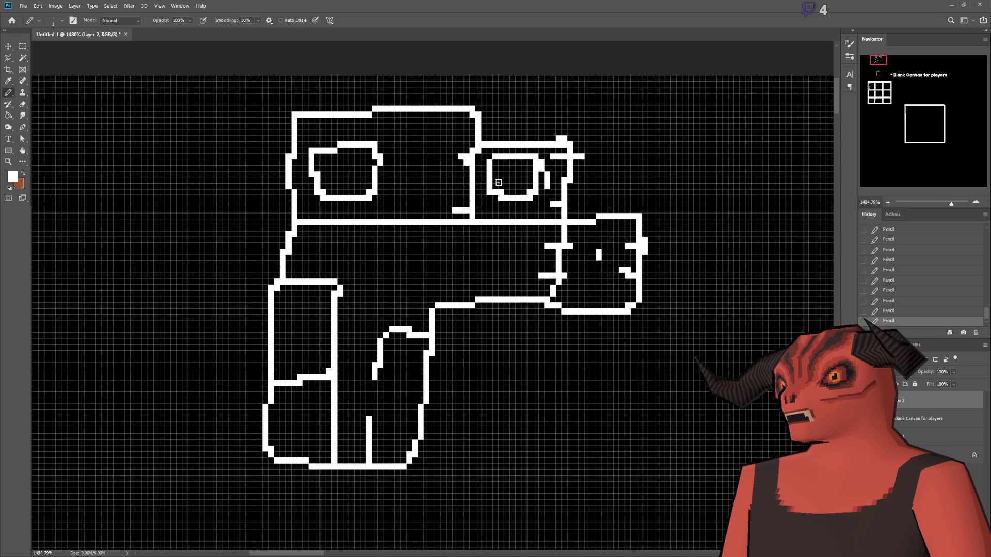
{"action": "key", "text": "ctrl+z"}
{"action": "key", "text": "ctrl+z"}
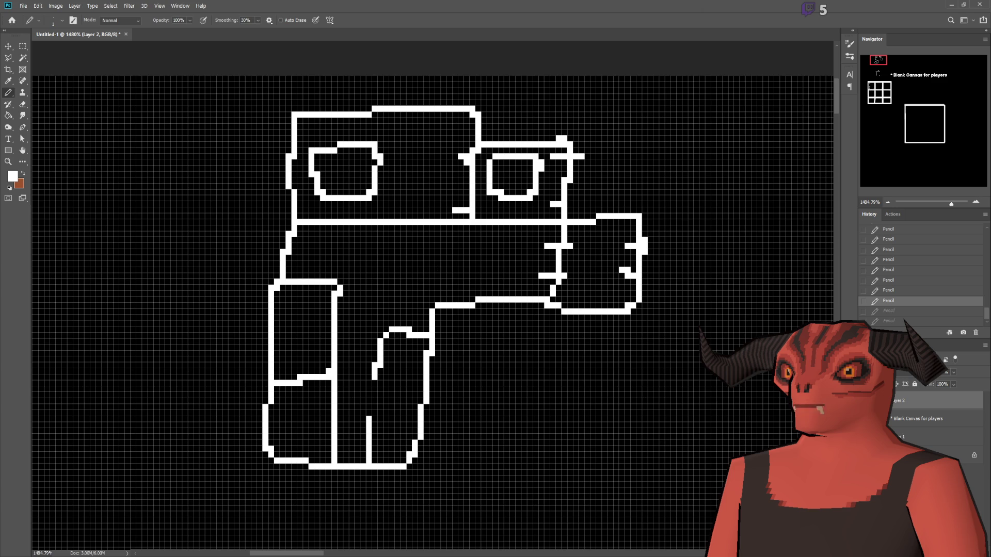
{"action": "key", "text": "ctrl+shift+alt+n"}
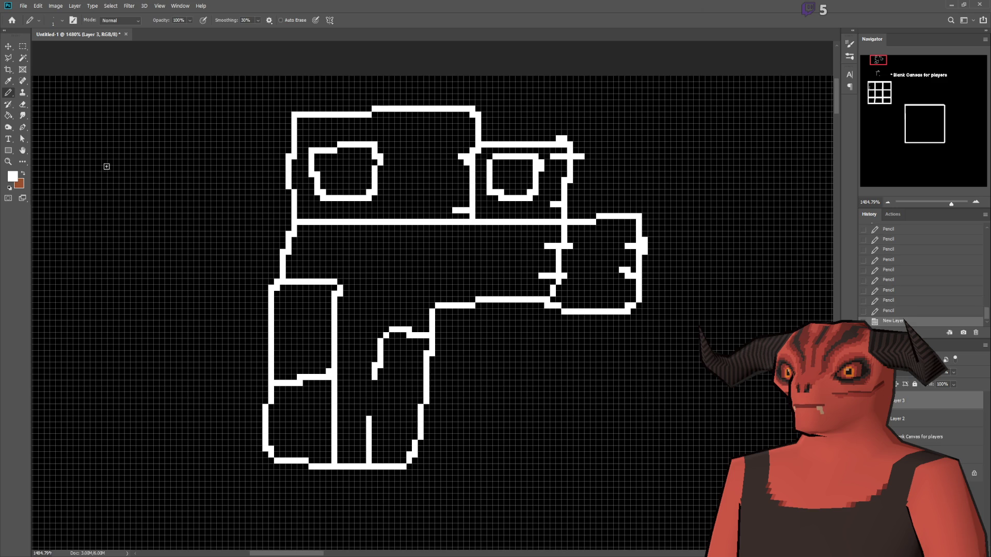
- Switch to brown and pencil a small rectangle on the grip
{"action": "left_click", "coordinate": [23, 174]}
{"action": "scroll", "coordinate": [364, 242], "scroll_direction": "up", "scroll_amount": 3}
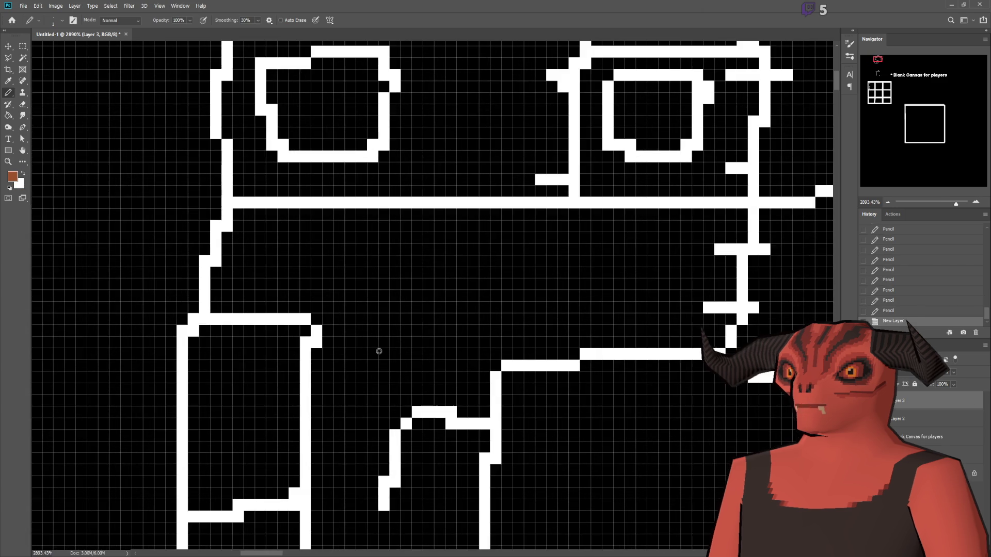
{"action": "scroll", "coordinate": [405, 301], "scroll_direction": "down", "scroll_amount": 3}
{"action": "scroll", "coordinate": [528, 293], "scroll_direction": "up", "scroll_amount": 1}
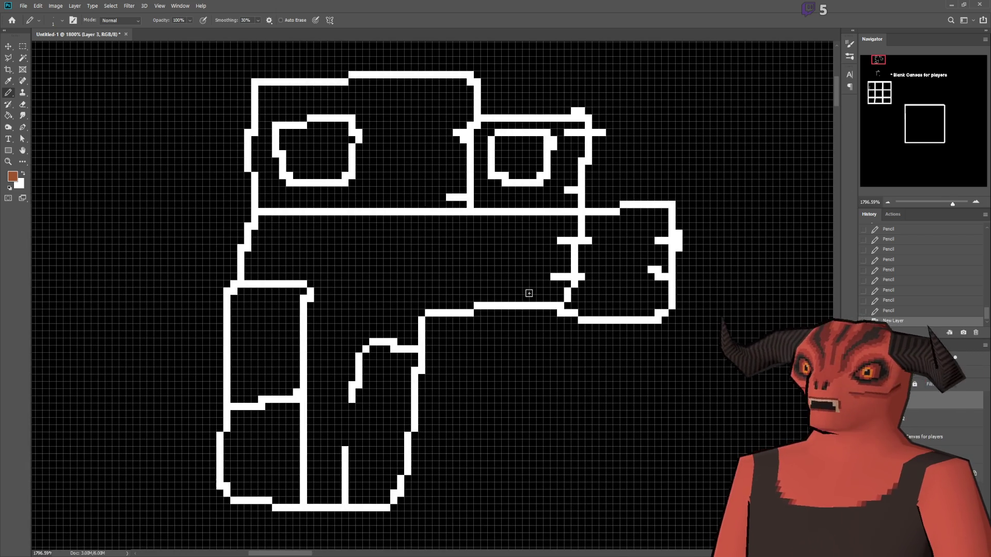
{"action": "scroll", "coordinate": [250, 371], "scroll_direction": "up", "scroll_amount": 3}
{"action": "mouse_move", "coordinate": [224, 226]}
{"action": "left_mouse_down"}
{"action": "mouse_move", "coordinate": [224, 336]}
{"action": "mouse_move", "coordinate": [250, 342]}
{"action": "mouse_move", "coordinate": [253, 226]}
{"action": "mouse_move", "coordinate": [227, 226]}
{"action": "left_mouse_up"}
- Draw a long brown line from the barrel back to the grip
{"action": "scroll", "coordinate": [581, 159], "scroll_direction": "up", "scroll_amount": 1}
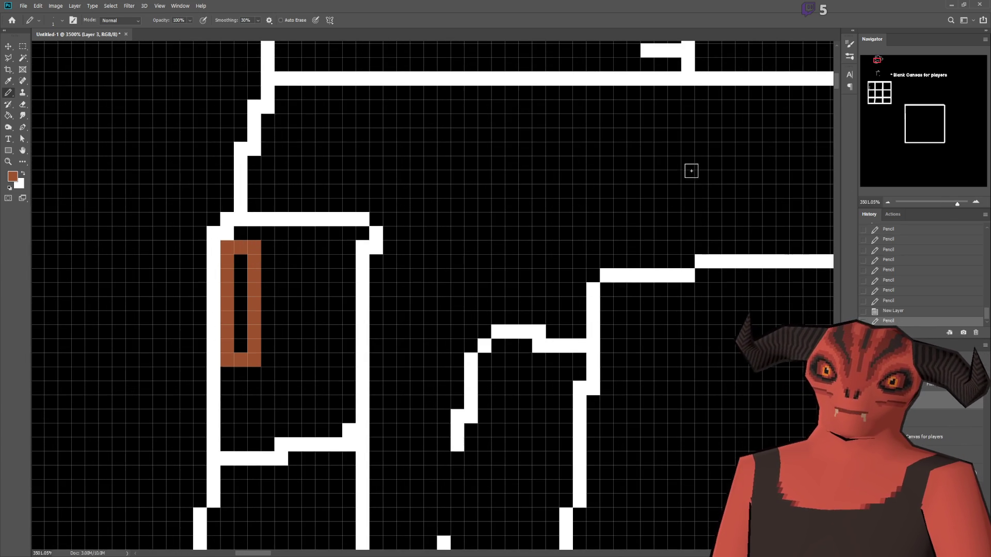
{"action": "scroll", "coordinate": [695, 170], "scroll_direction": "down", "scroll_amount": 3}
{"action": "mouse_move", "coordinate": [796, 184]}
{"action": "left_mouse_down"}
{"action": "mouse_move", "coordinate": [522, 242]}
{"action": "mouse_move", "coordinate": [452, 240]}
{"action": "mouse_move", "coordinate": [449, 249]}
{"action": "left_mouse_up"}
{"action": "scroll", "coordinate": [448, 227], "scroll_direction": "up", "scroll_amount": 2}
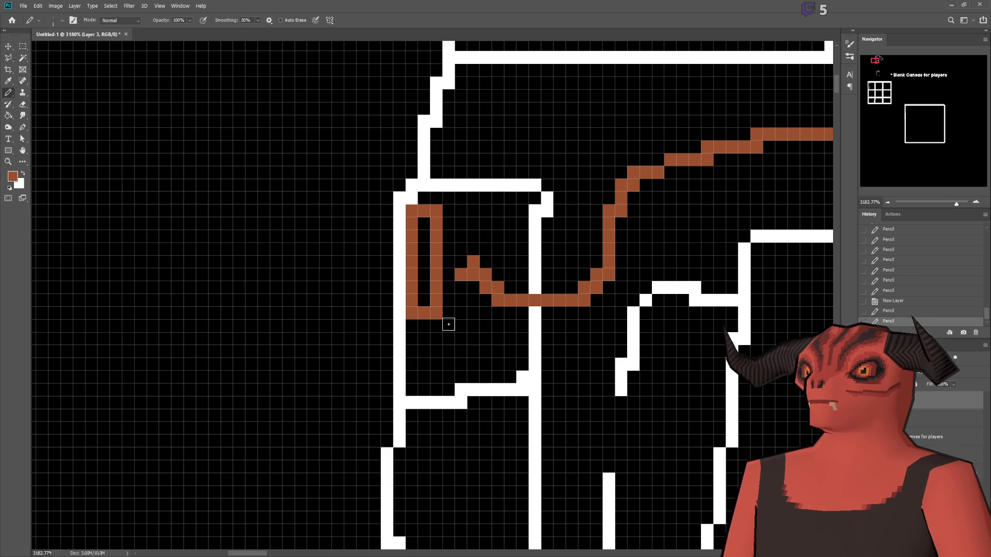
{"action": "scroll", "coordinate": [448, 324], "scroll_direction": "down", "scroll_amount": 5}
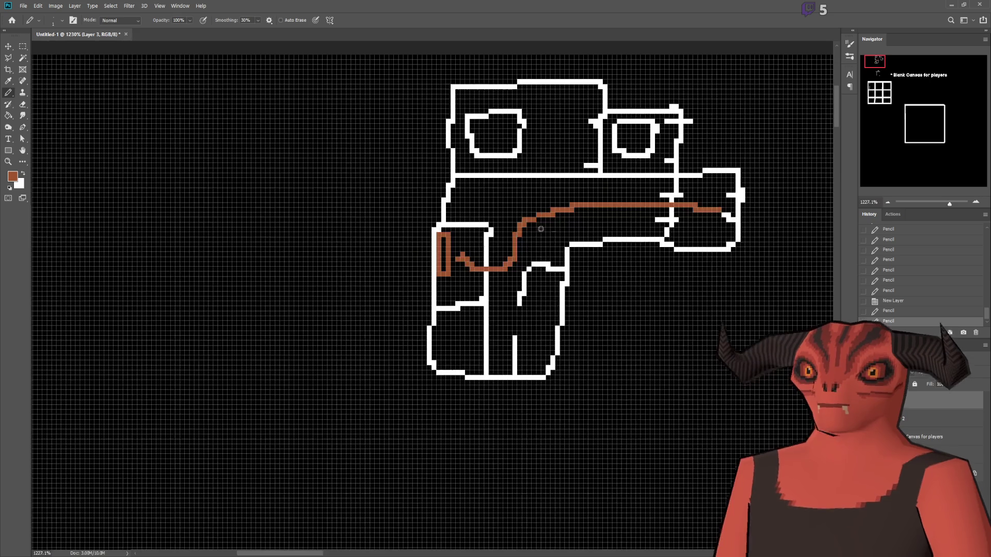
{"action": "scroll", "coordinate": [479, 282], "scroll_direction": "up", "scroll_amount": 4}
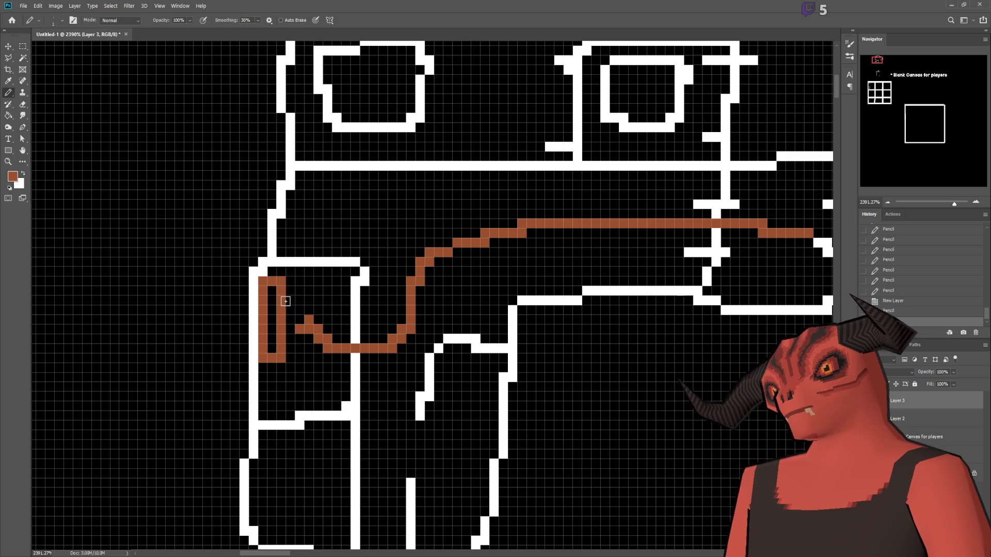
- Undo the long brown line, redo it to compare, then undo it again
{"action": "scroll", "coordinate": [453, 270], "scroll_direction": "down", "scroll_amount": 2}
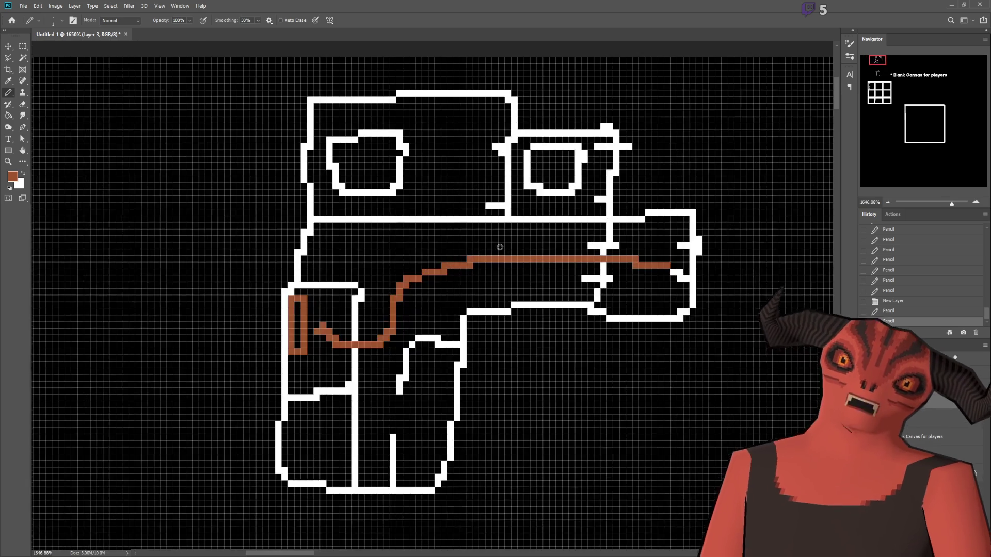
{"action": "key", "text": "ctrl+z"}
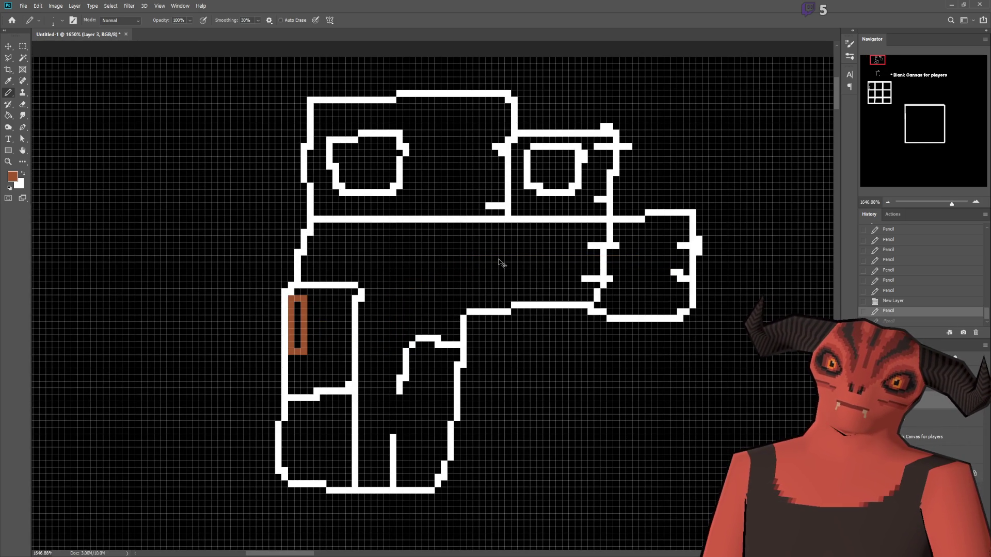
{"action": "key", "text": "ctrl+shift+z"}
{"action": "scroll", "coordinate": [310, 305], "scroll_direction": "up", "scroll_amount": 3}
{"action": "key", "text": "ctrl+z"}
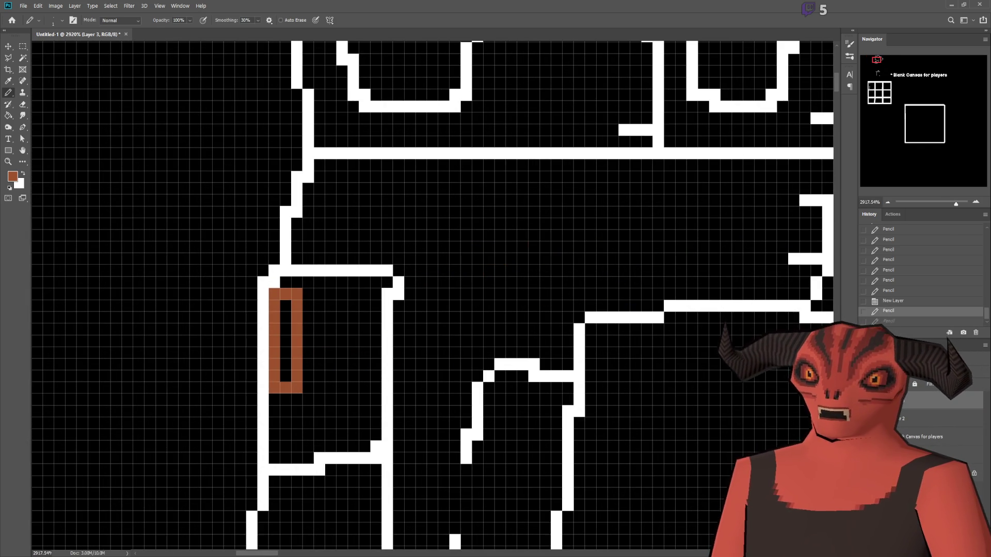
{"action": "scroll", "coordinate": [348, 298], "scroll_direction": "down", "scroll_amount": 3}
{"action": "scroll", "coordinate": [402, 309], "scroll_direction": "up", "scroll_amount": 2}
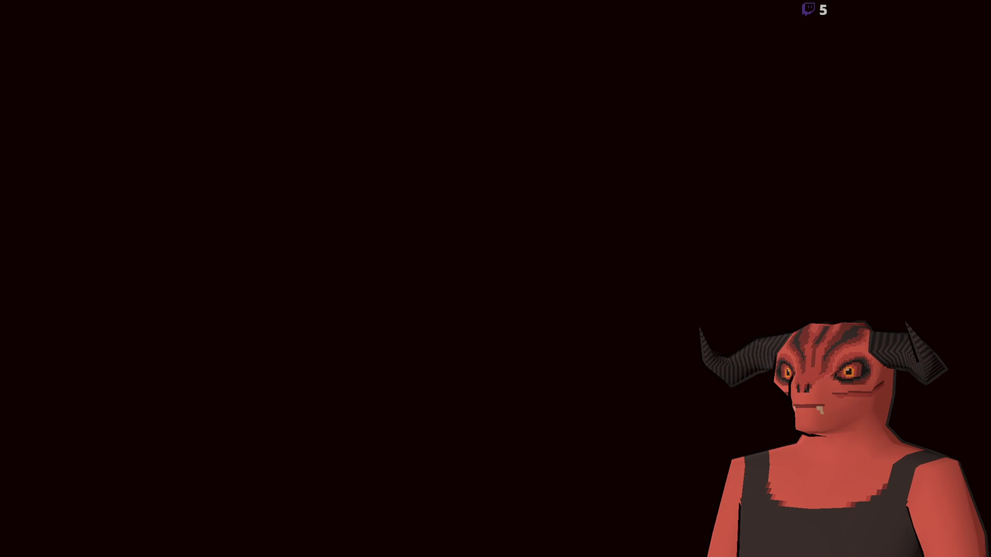
{"action": "scroll", "coordinate": [261, 237], "scroll_direction": "up", "scroll_amount": 2}
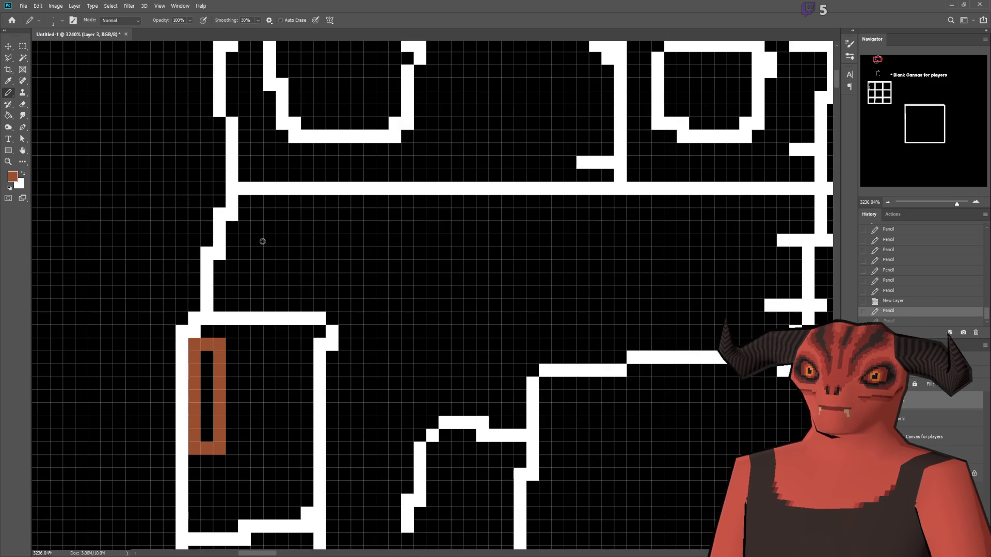
- Outline a brown square above the grip and fill in every pixel
{"action": "mouse_move", "coordinate": [244, 240]}
{"action": "left_mouse_down"}
{"action": "mouse_move", "coordinate": [314, 287]}
{"action": "mouse_move", "coordinate": [315, 237]}
{"action": "mouse_move", "coordinate": [290, 238]}
{"action": "mouse_move", "coordinate": [269, 210]}
{"action": "mouse_move", "coordinate": [242, 238]}
{"action": "mouse_move", "coordinate": [287, 285]}
{"action": "mouse_move", "coordinate": [274, 231]}
{"action": "mouse_move", "coordinate": [240, 287]}
{"action": "left_mouse_up"}
{"action": "left_click_drag", "start_coordinate": [295, 267], "coordinate": [257, 253]}
{"action": "left_click", "coordinate": [295, 279]}
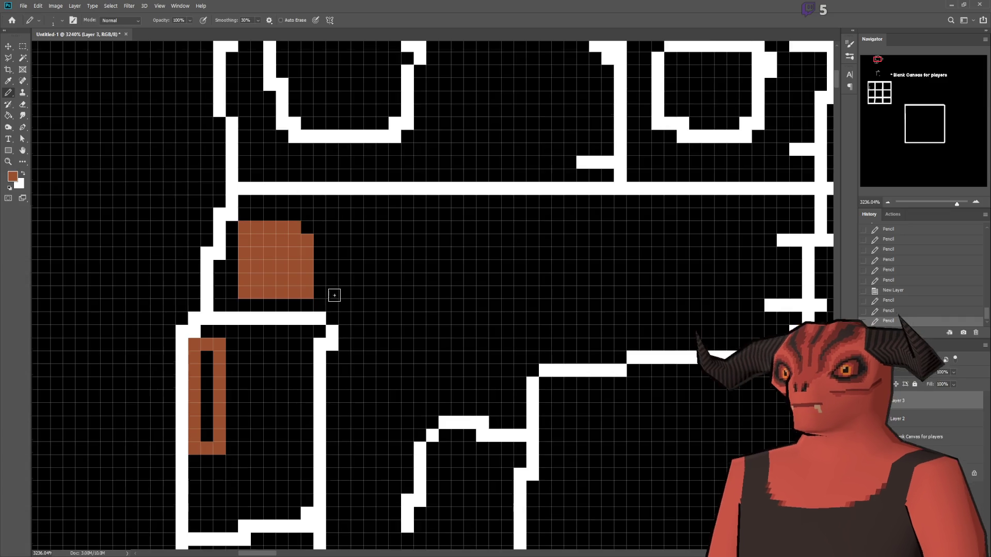
- Draw an L-shaped brown stroke beside the grip's rectangle
{"action": "scroll", "coordinate": [334, 307], "scroll_direction": "down", "scroll_amount": 2}
{"action": "scroll", "coordinate": [305, 254], "scroll_direction": "up", "scroll_amount": 1}
{"action": "mouse_move", "coordinate": [296, 245]}
{"action": "left_mouse_down"}
{"action": "mouse_move", "coordinate": [296, 351]}
{"action": "mouse_move", "coordinate": [333, 348]}
{"action": "left_mouse_up"}
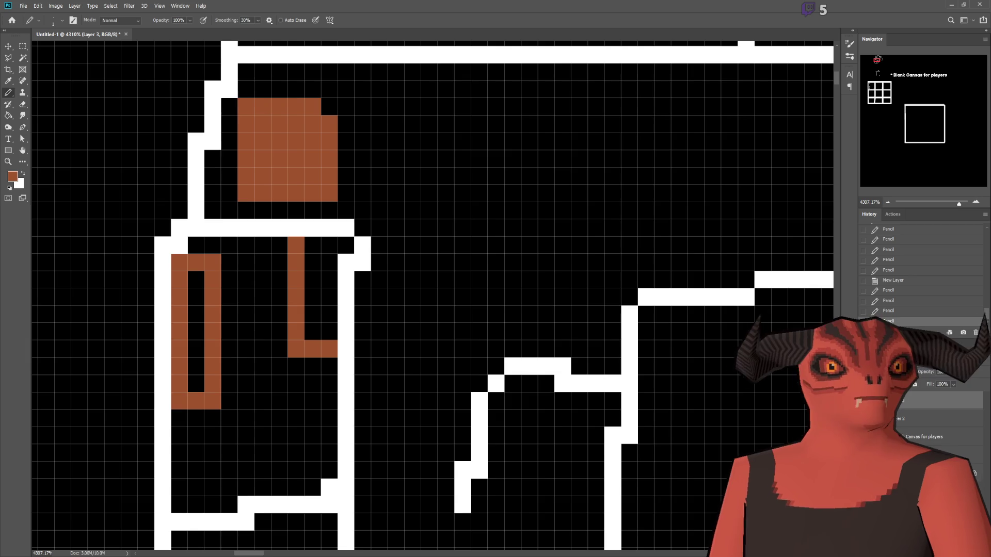
{"action": "scroll", "coordinate": [475, 186], "scroll_direction": "up", "scroll_amount": 3}
{"action": "scroll", "coordinate": [449, 176], "scroll_direction": "down", "scroll_amount": 5}
{"action": "scroll", "coordinate": [537, 225], "scroll_direction": "up", "scroll_amount": 2}
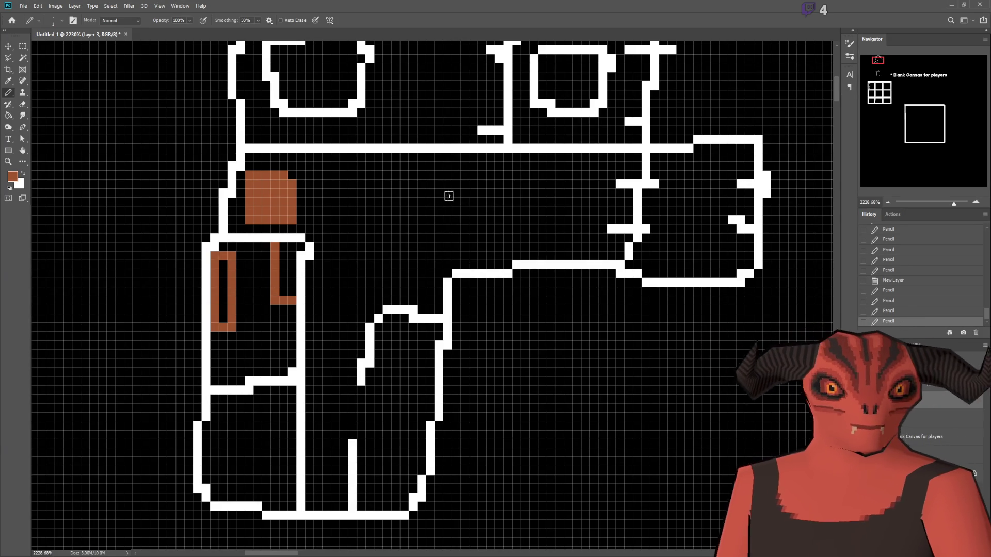
{"action": "scroll", "coordinate": [380, 157], "scroll_direction": "up", "scroll_amount": 3}
{"action": "scroll", "coordinate": [378, 156], "scroll_direction": "up", "scroll_amount": 1}
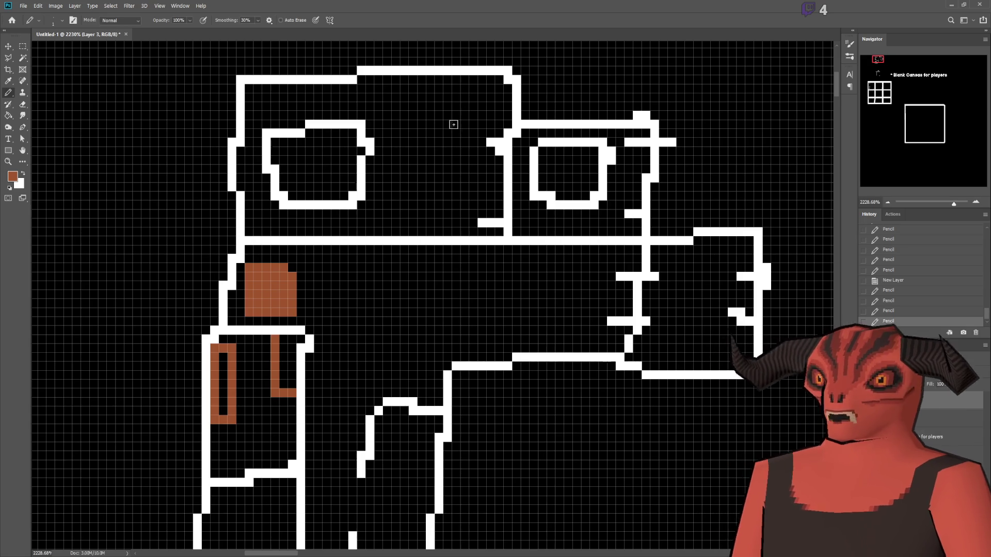
{"action": "scroll", "coordinate": [507, 153], "scroll_direction": "down", "scroll_amount": 5}
{"action": "scroll", "coordinate": [492, 155], "scroll_direction": "down", "scroll_amount": 8}
{"action": "scroll", "coordinate": [442, 174], "scroll_direction": "up", "scroll_amount": 9}
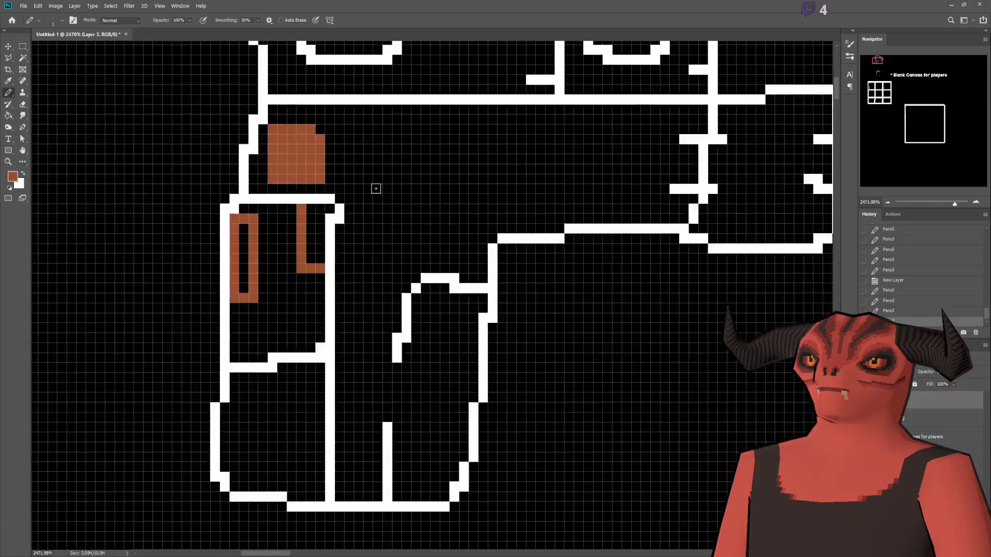
{"action": "scroll", "coordinate": [389, 124], "scroll_direction": "up", "scroll_amount": 5}
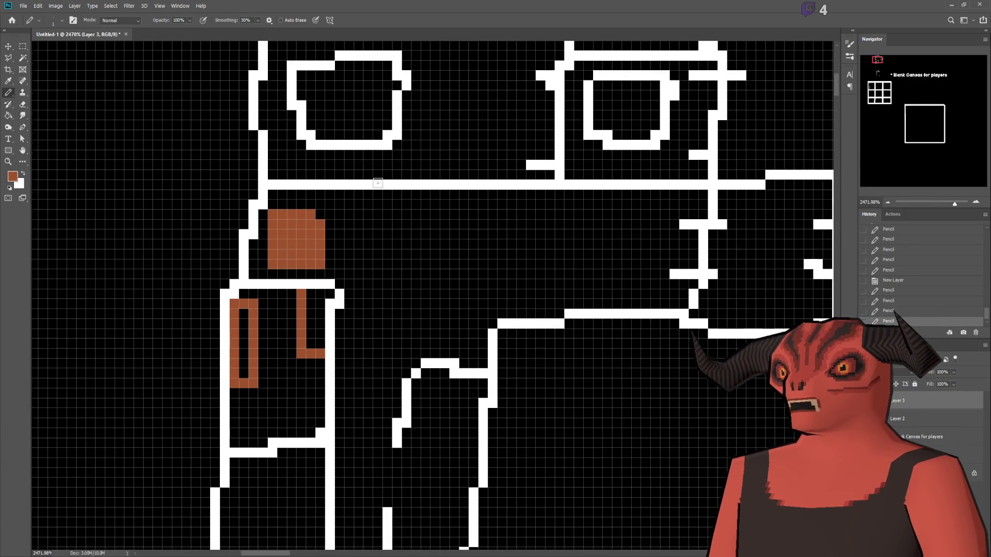
{"action": "scroll", "coordinate": [381, 194], "scroll_direction": "up", "scroll_amount": 1}
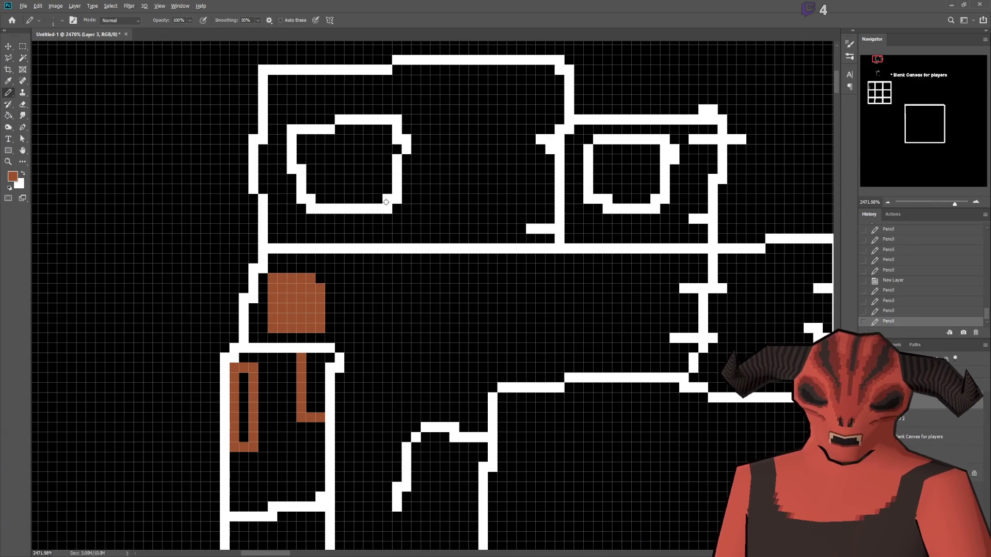
{"action": "scroll", "coordinate": [397, 224], "scroll_direction": "down", "scroll_amount": 6}
{"action": "scroll", "coordinate": [399, 226], "scroll_direction": "up", "scroll_amount": 3}
{"action": "scroll", "coordinate": [401, 230], "scroll_direction": "down", "scroll_amount": 1}
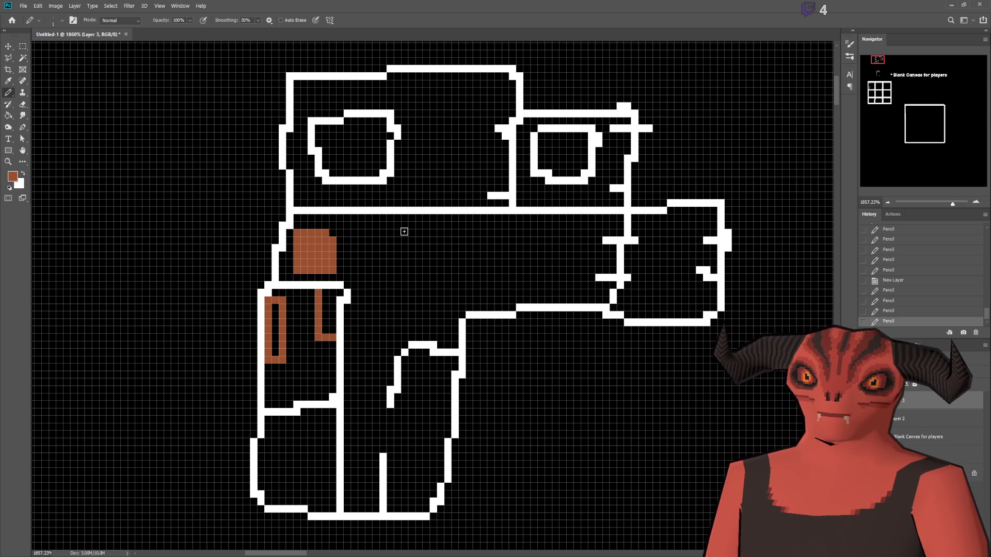
{"action": "scroll", "coordinate": [404, 231], "scroll_direction": "up", "scroll_amount": 1}
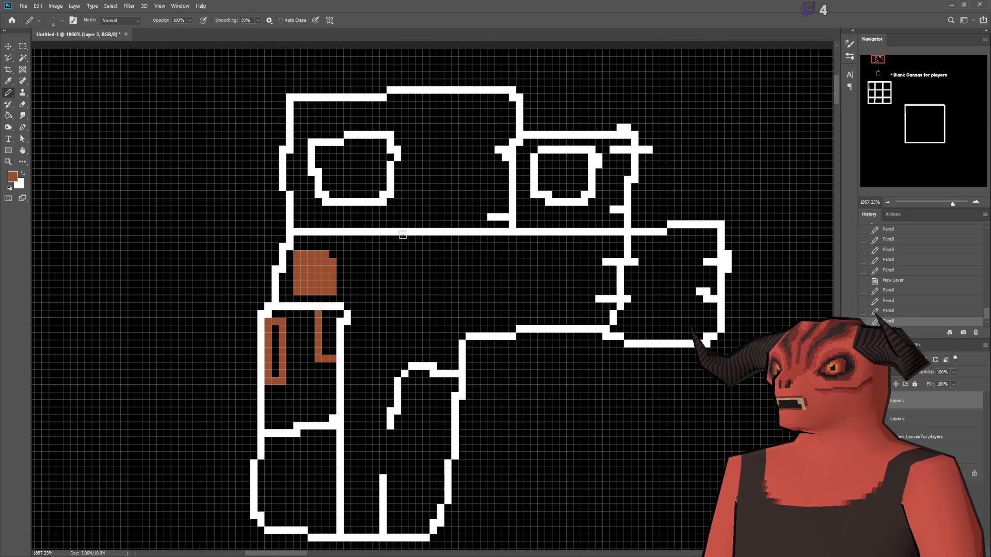
{"action": "scroll", "coordinate": [403, 235], "scroll_direction": "down", "scroll_amount": 1}
{"action": "scroll", "coordinate": [402, 238], "scroll_direction": "down", "scroll_amount": 1}
{"action": "scroll", "coordinate": [403, 240], "scroll_direction": "up", "scroll_amount": 1}
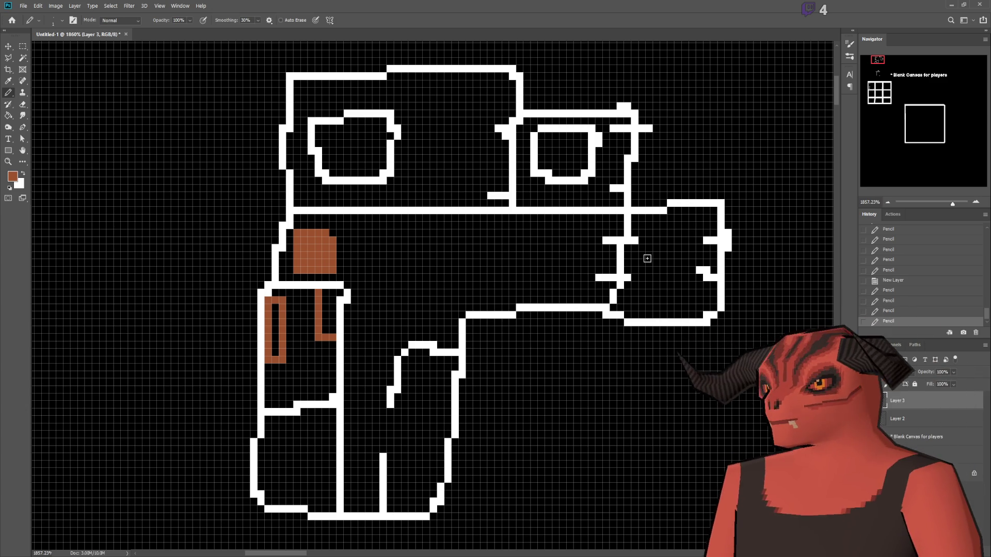
- Replace the misshapen brown Y strokes with a brown pixel X in the rear block
{"action": "left_click_drag", "start_coordinate": [676, 240], "coordinate": [702, 271]}
{"action": "left_click_drag", "start_coordinate": [702, 231], "coordinate": [676, 271]}
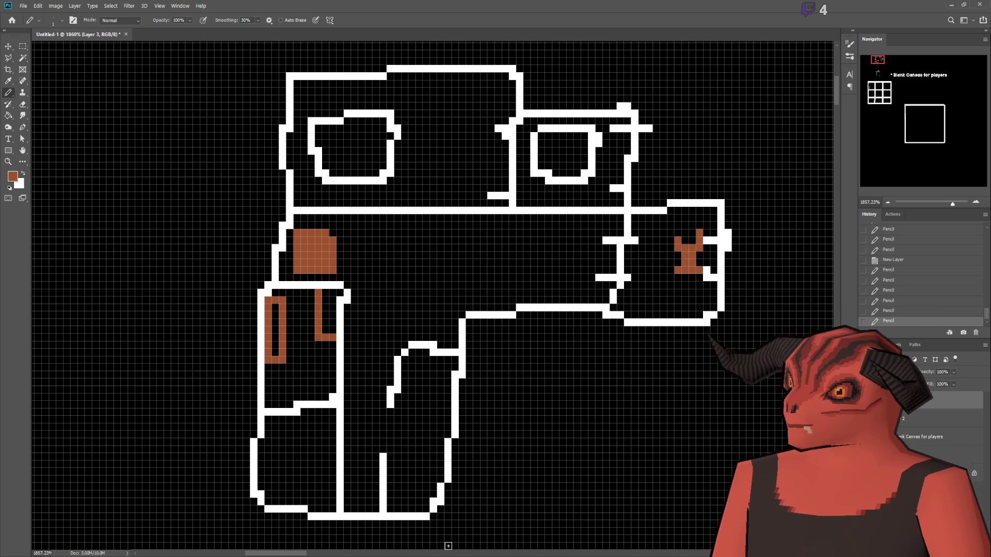
{"action": "key", "text": "ctrl+z"}
{"action": "key", "text": "ctrl+z"}
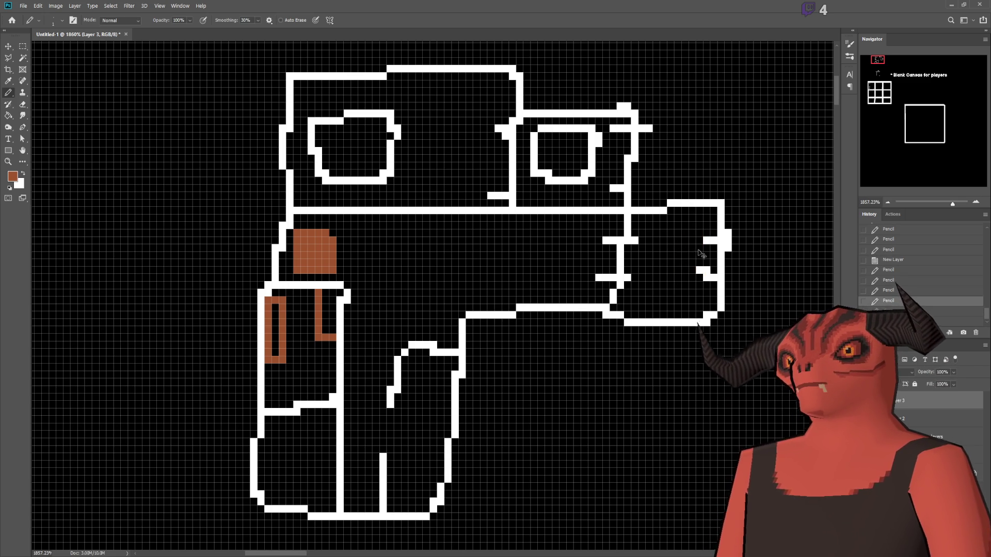
{"action": "scroll", "coordinate": [692, 256], "scroll_direction": "up", "scroll_amount": 3}
{"action": "left_click", "coordinate": [636, 234]}
{"action": "left_click", "coordinate": [698, 296], "text": "shift"}
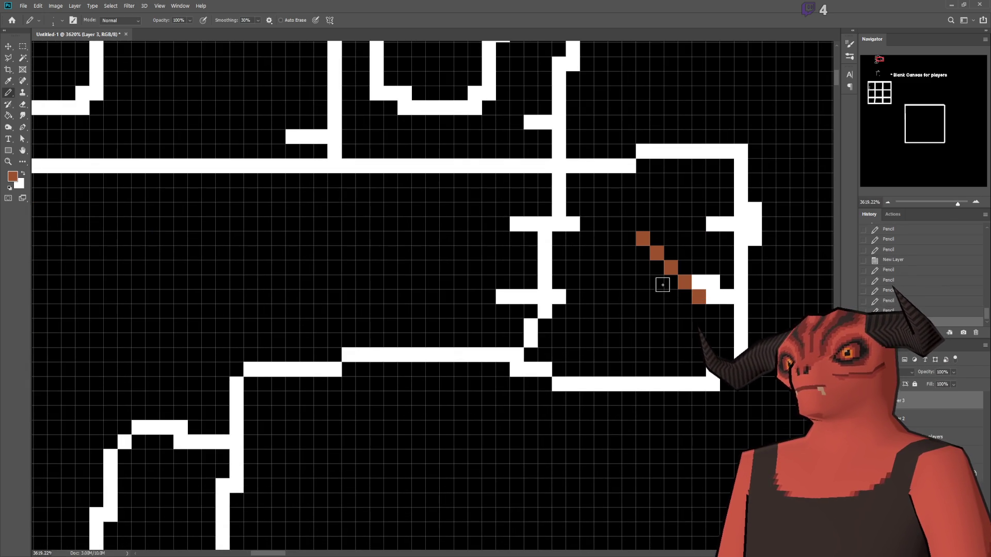
{"action": "left_click", "coordinate": [643, 296]}
{"action": "left_click", "coordinate": [697, 239]}
{"action": "left_click", "coordinate": [642, 297], "text": "shift"}
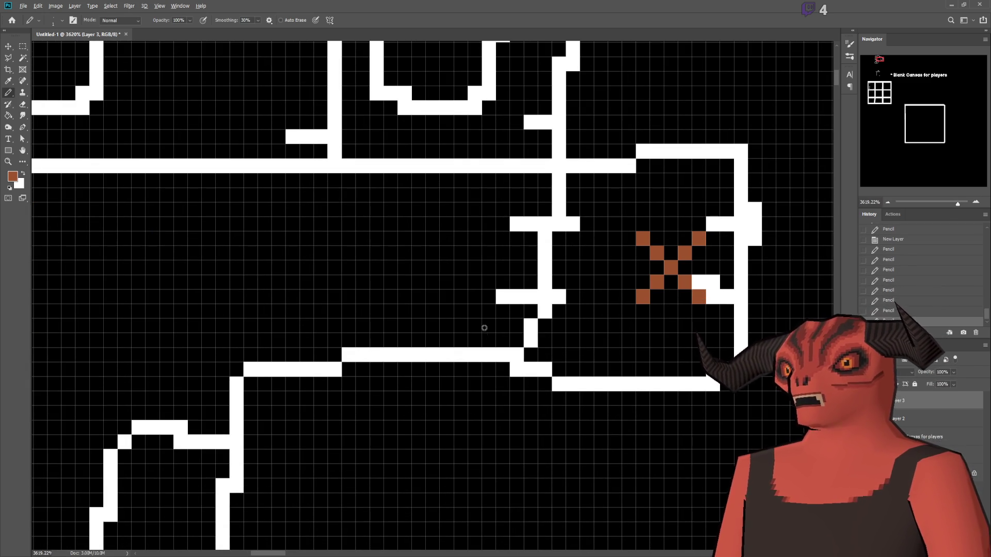
{"action": "scroll", "coordinate": [480, 308], "scroll_direction": "down", "scroll_amount": 3}
{"action": "scroll", "coordinate": [470, 297], "scroll_direction": "down", "scroll_amount": 2}
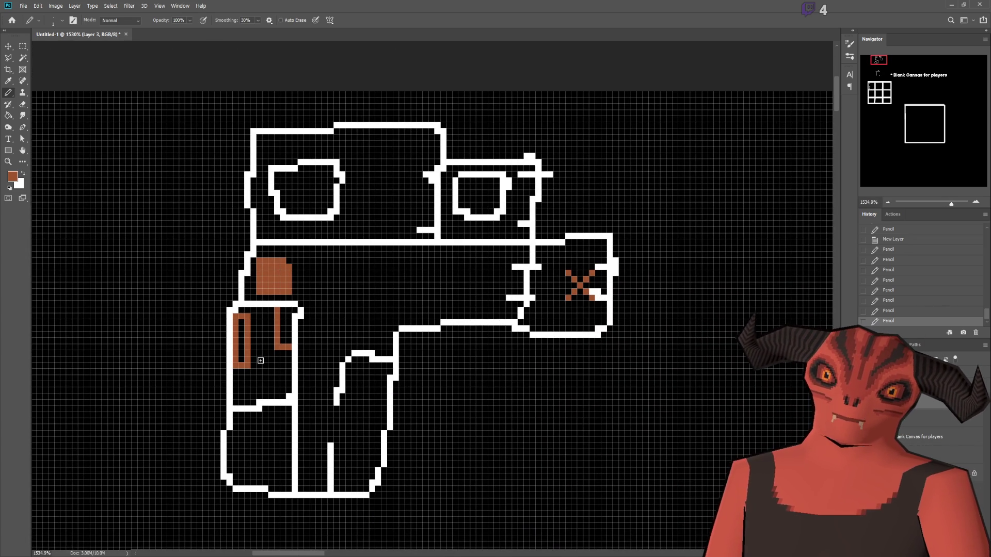
{"action": "mouse_move", "coordinate": [560, 259]}
{"action": "left_mouse_down"}
{"action": "mouse_move", "coordinate": [561, 298]}
{"action": "mouse_move", "coordinate": [601, 314]}
{"action": "mouse_move", "coordinate": [607, 266]}
{"action": "mouse_move", "coordinate": [552, 256]}
{"action": "left_mouse_up"}
{"action": "left_click", "coordinate": [616, 263]}
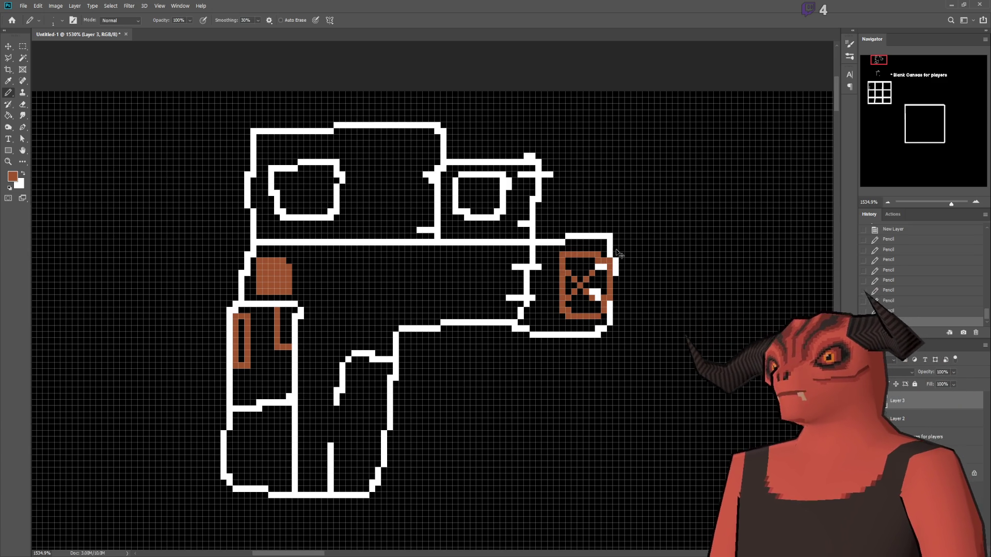
{"action": "key", "text": "ctrl+z"}
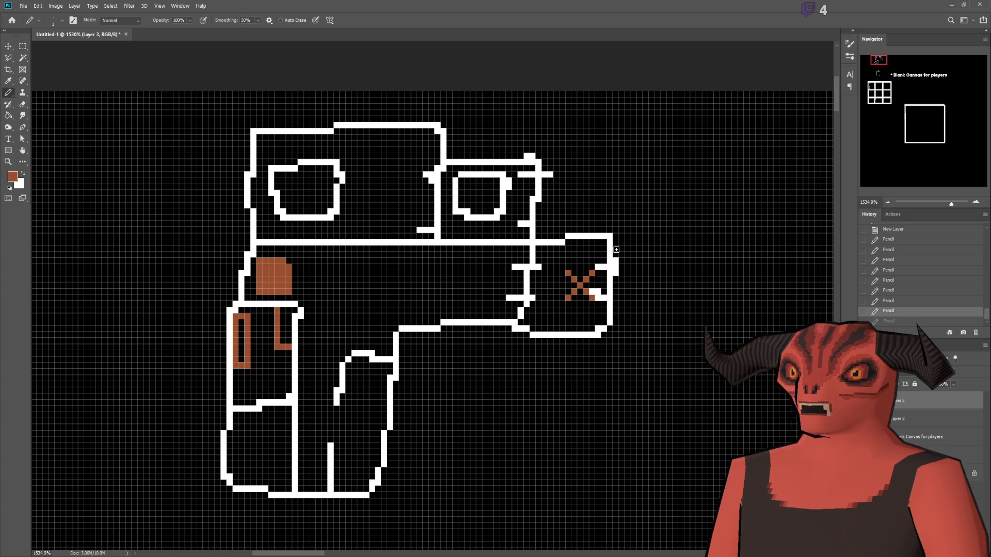
{"action": "scroll", "coordinate": [437, 277], "scroll_direction": "down", "scroll_amount": 2}
- Zoom in and out on the Untitled-1 pistol sketch canvas
{"action": "scroll", "coordinate": [454, 274], "scroll_direction": "up", "scroll_amount": 3}
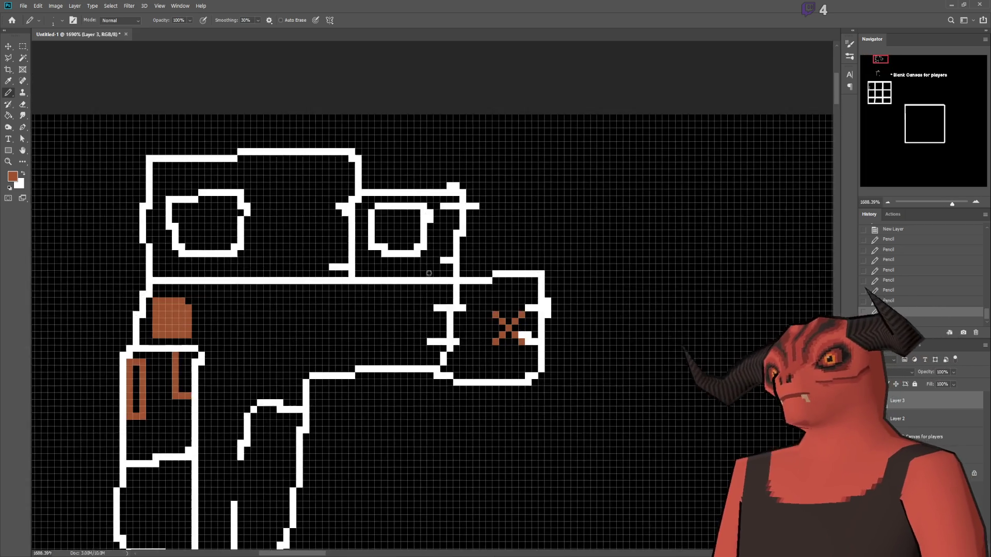
{"action": "scroll", "coordinate": [465, 269], "scroll_direction": "up", "scroll_amount": 2}
{"action": "scroll", "coordinate": [462, 294], "scroll_direction": "down", "scroll_amount": 4}
{"action": "scroll", "coordinate": [641, 329], "scroll_direction": "up", "scroll_amount": 2}
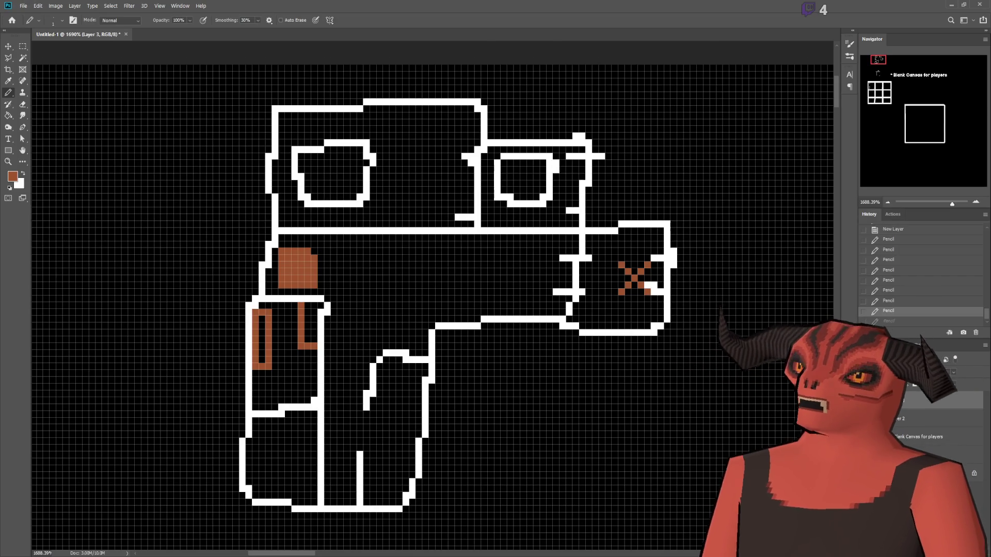
{"action": "scroll", "coordinate": [530, 281], "scroll_direction": "down", "scroll_amount": 5}
{"action": "scroll", "coordinate": [529, 281], "scroll_direction": "up", "scroll_amount": 3}
{"action": "scroll", "coordinate": [536, 295], "scroll_direction": "down", "scroll_amount": 2}
{"action": "scroll", "coordinate": [546, 310], "scroll_direction": "up", "scroll_amount": 1}
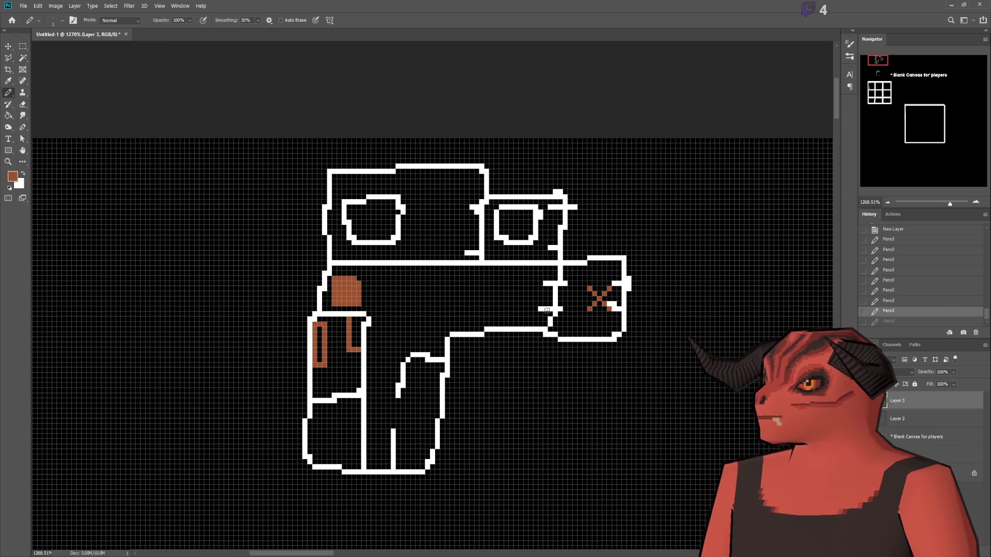
{"action": "left_click_drag", "start_coordinate": [878, 56], "coordinate": [878, 69]}
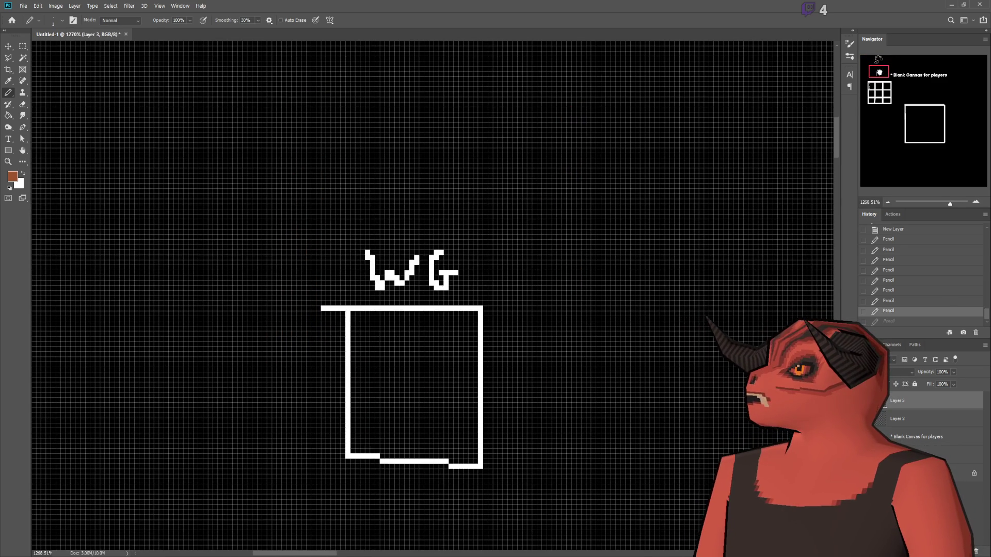
{"action": "mouse_move", "coordinate": [397, 289]}
{"action": "left_mouse_down"}
{"action": "mouse_move", "coordinate": [413, 332]}
{"action": "mouse_move", "coordinate": [436, 285]}
{"action": "mouse_move", "coordinate": [393, 287]}
{"action": "left_mouse_up"}
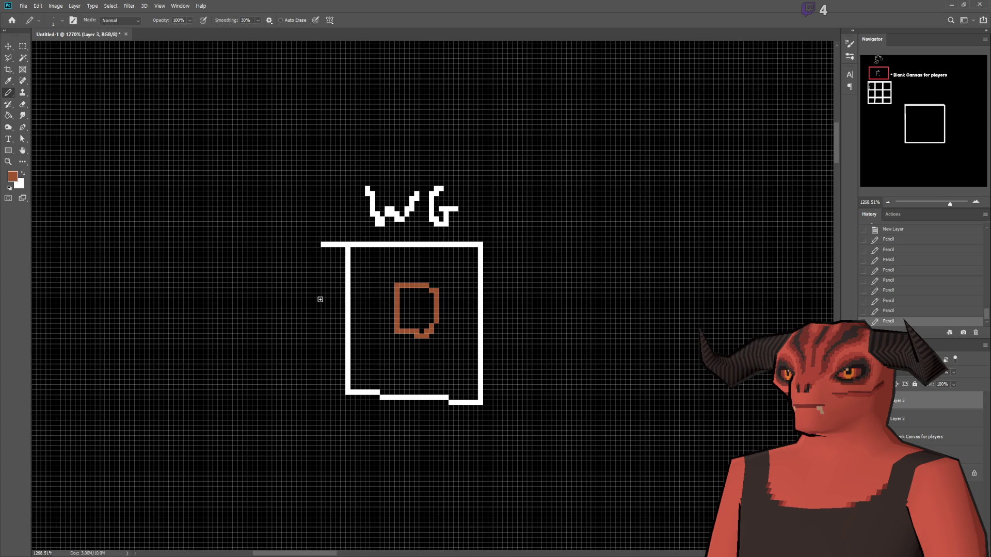
{"action": "scroll", "coordinate": [493, 287], "scroll_direction": "up", "scroll_amount": 5}
{"action": "key", "text": "ctrl+z"}
{"action": "left_click_drag", "start_coordinate": [885, 73], "coordinate": [881, 58]}
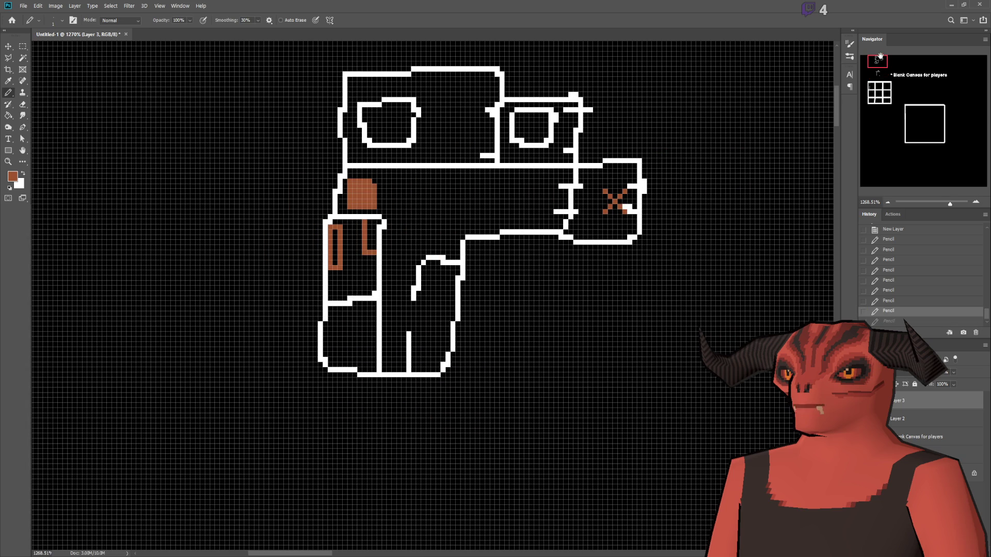